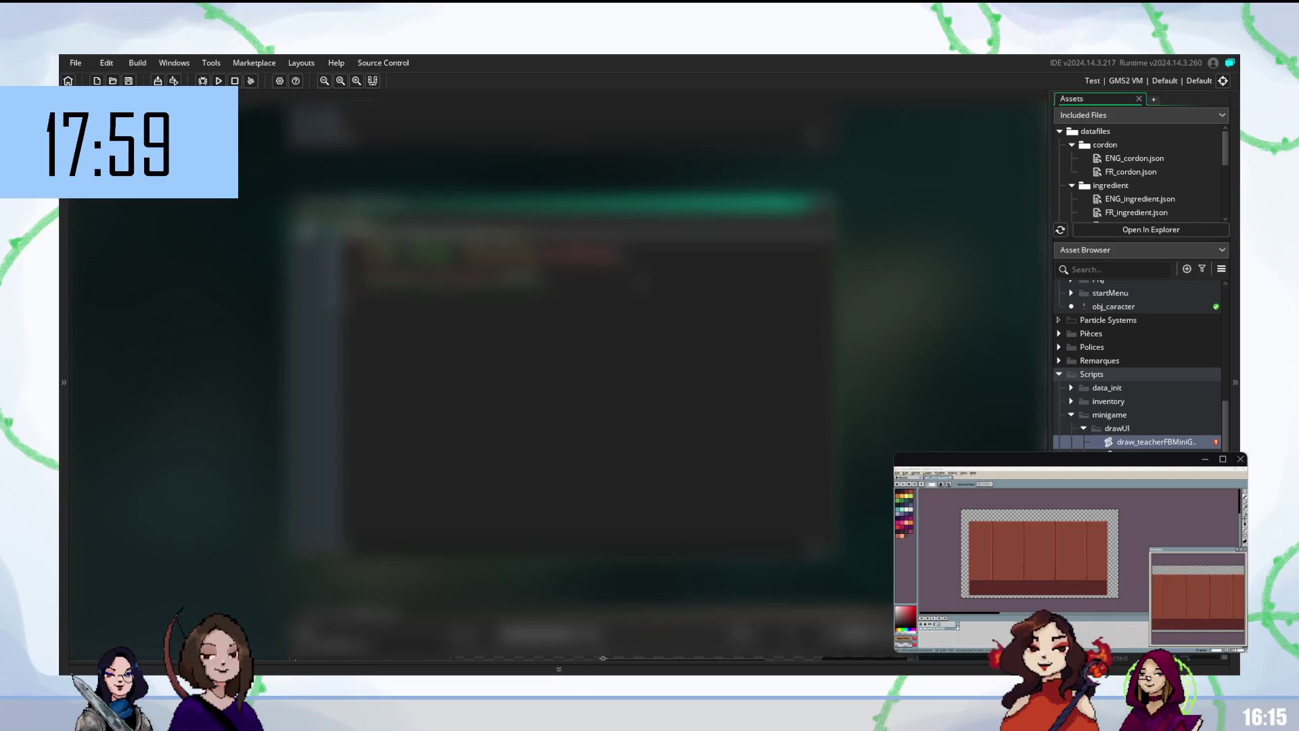
- Read through the draw_teacher minigame script's lines, then open it from the Asset Browser
left_click(406, 285)
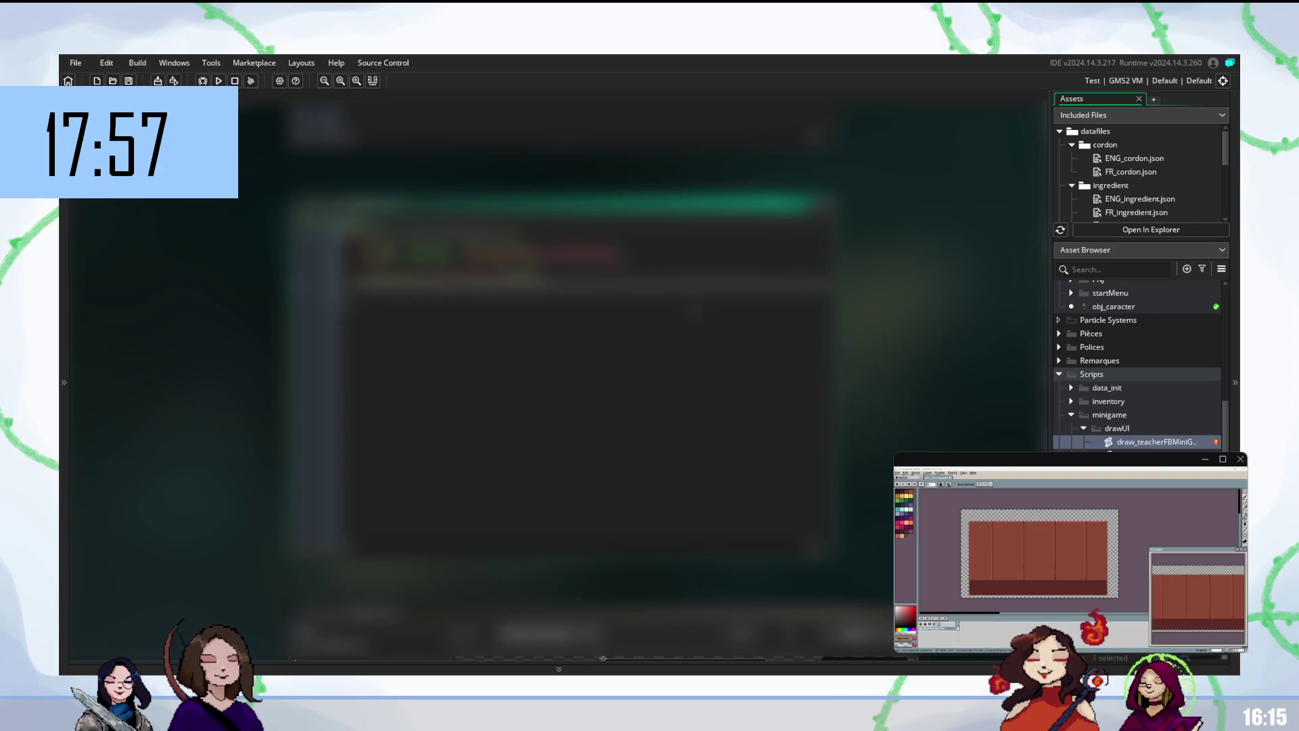
scroll(555, 379, "up", 3)
scroll(555, 379, "down", 3)
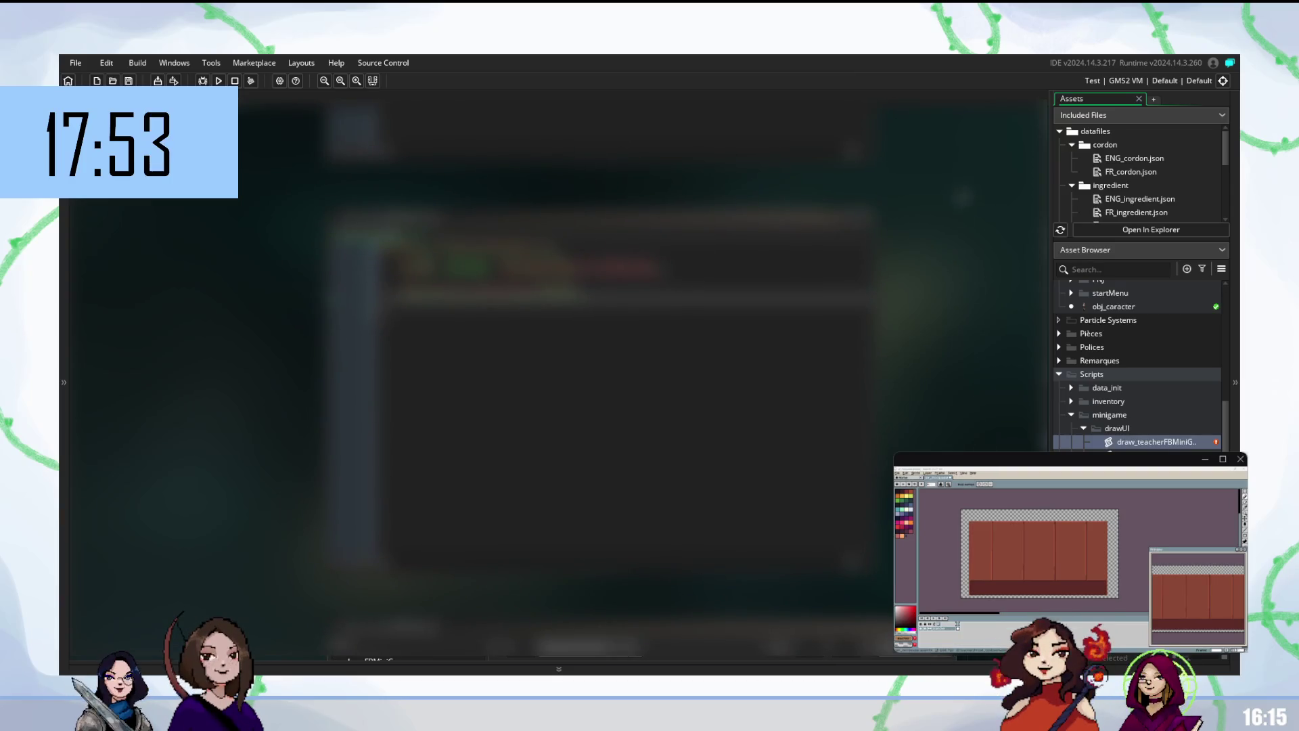
scroll(595, 379, "down", 3)
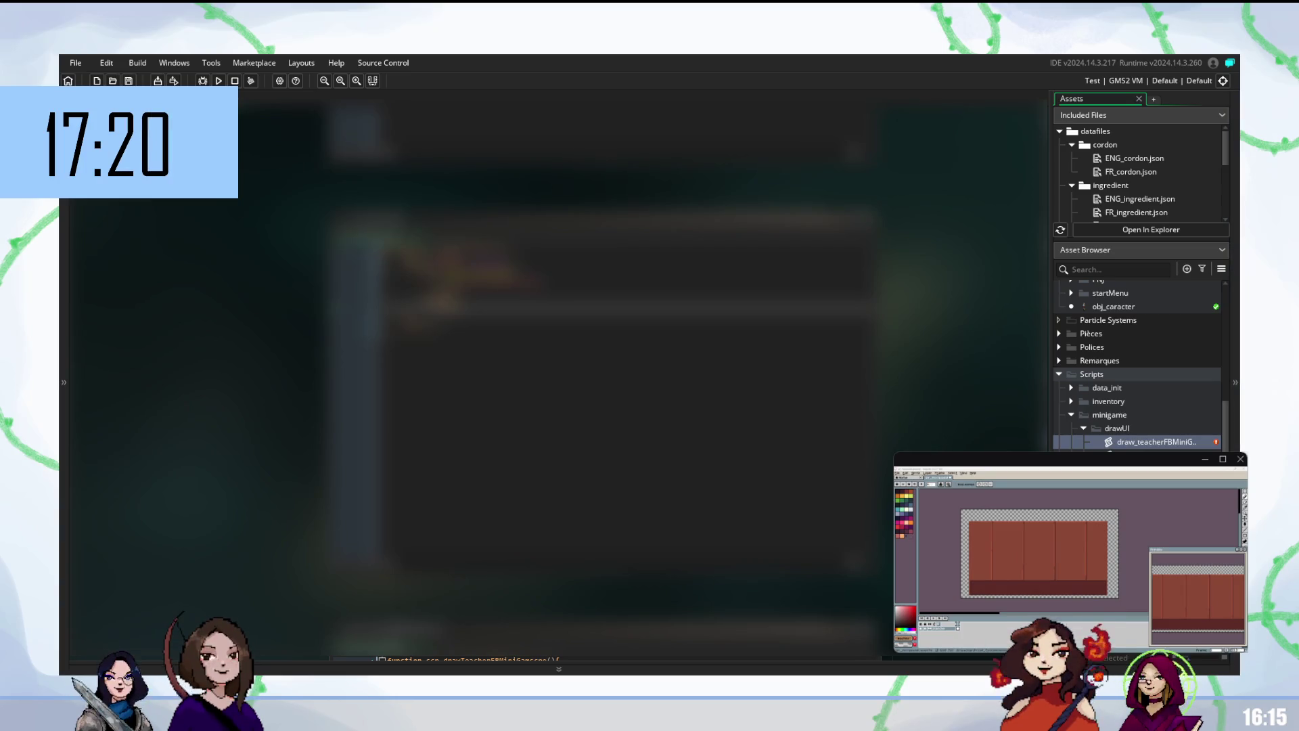
scroll(609, 372, "down", 5)
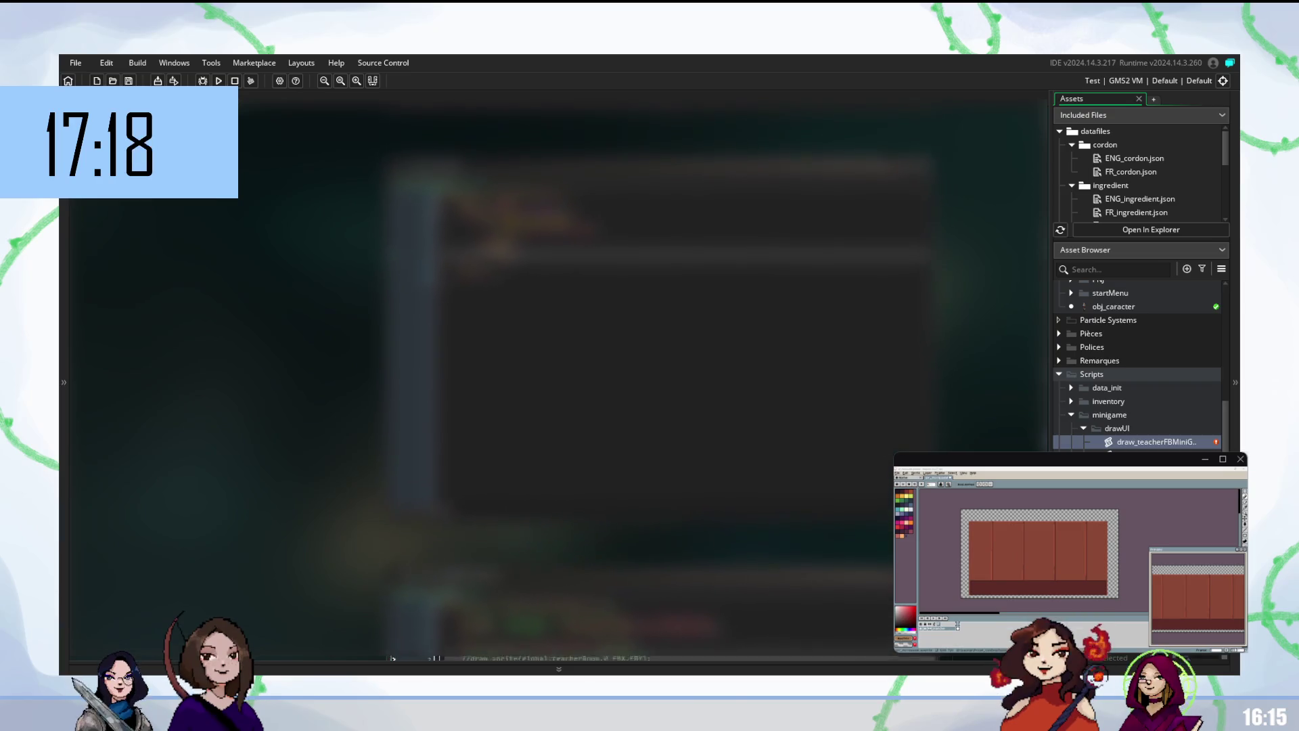
scroll(609, 372, "down", 3)
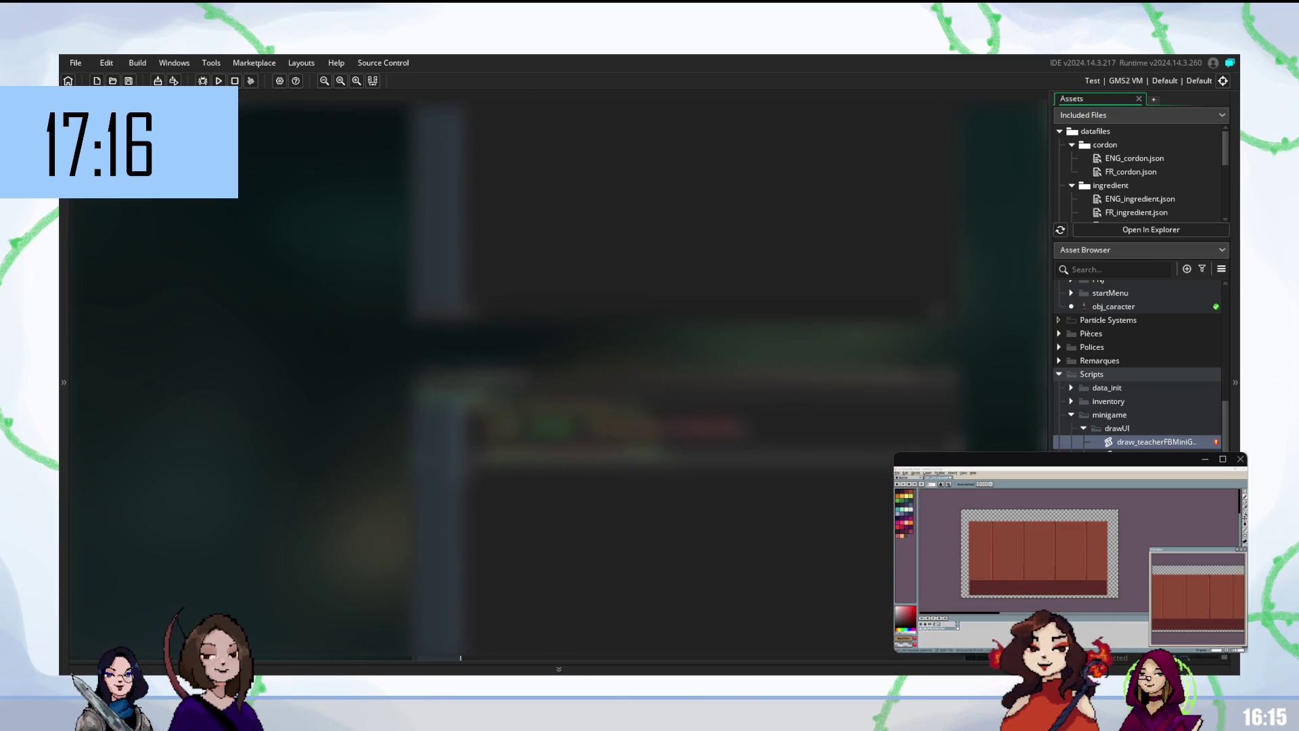
left_click(677, 376)
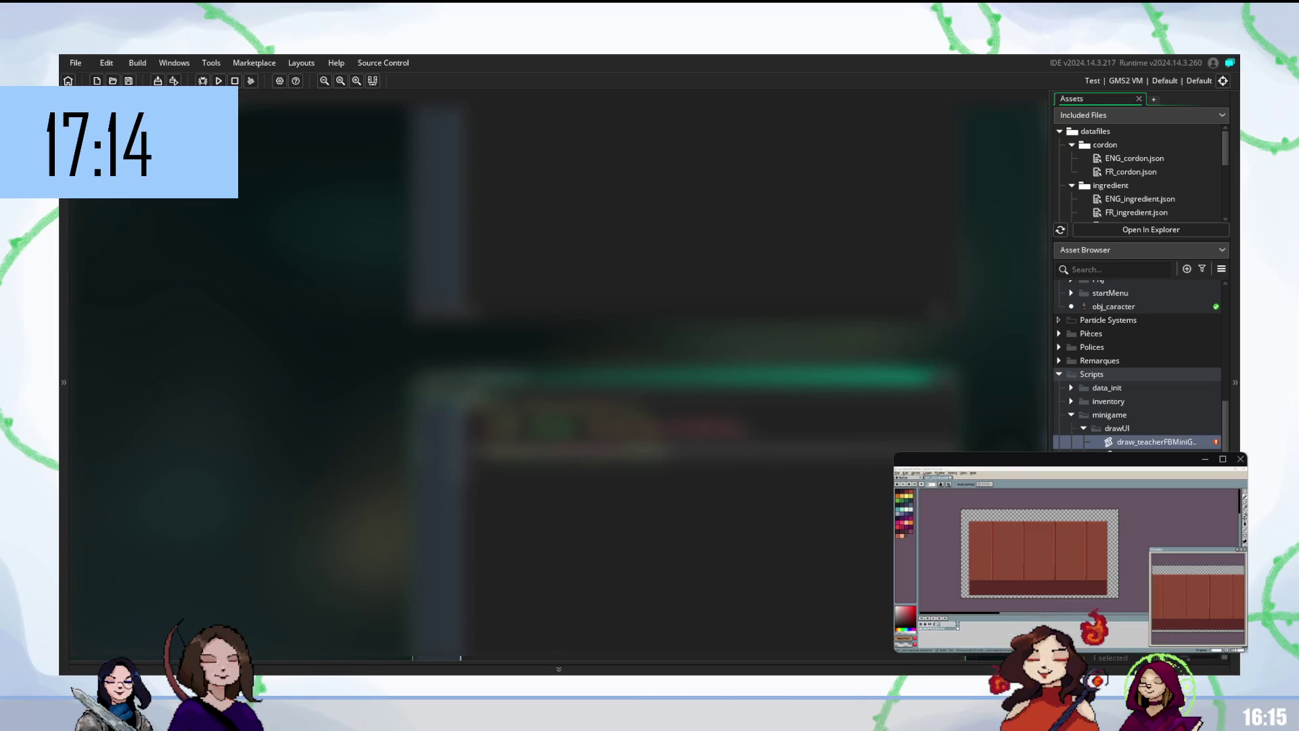
scroll(609, 372, "up", 3)
scroll(609, 373, "up", 1)
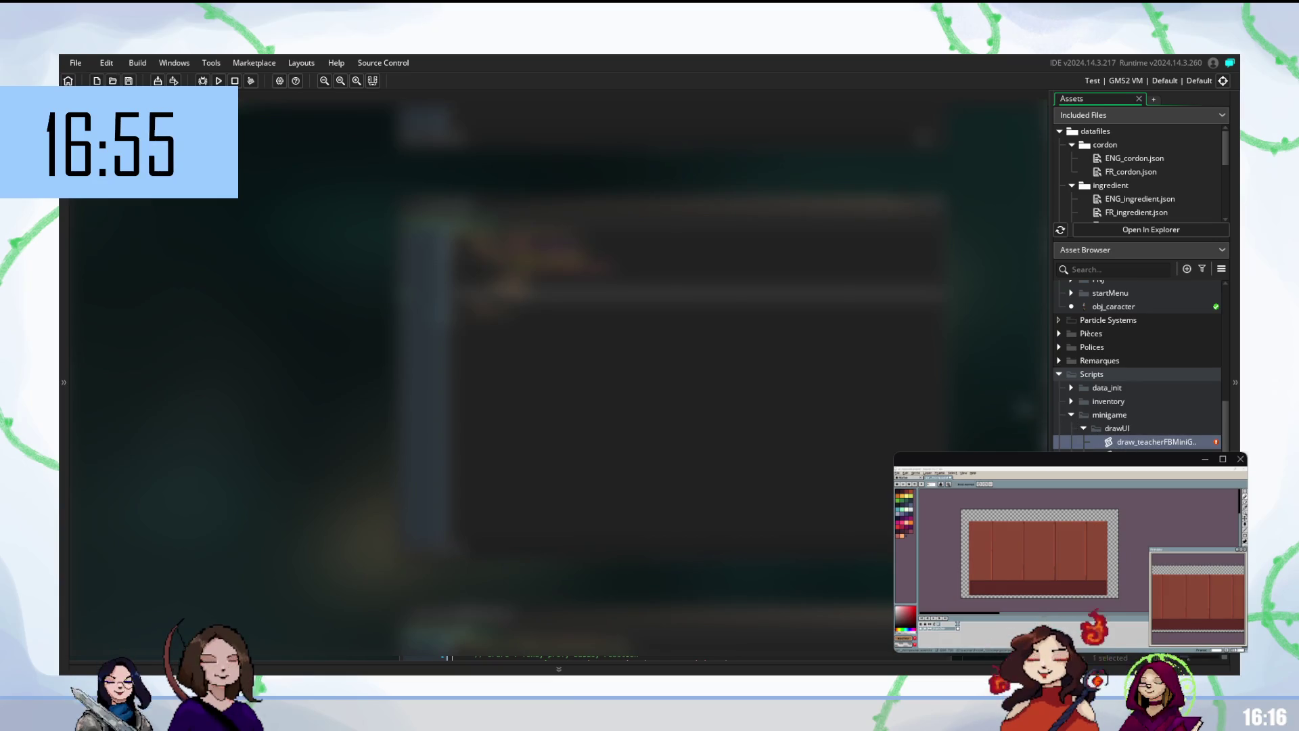
double_click(1136, 441)
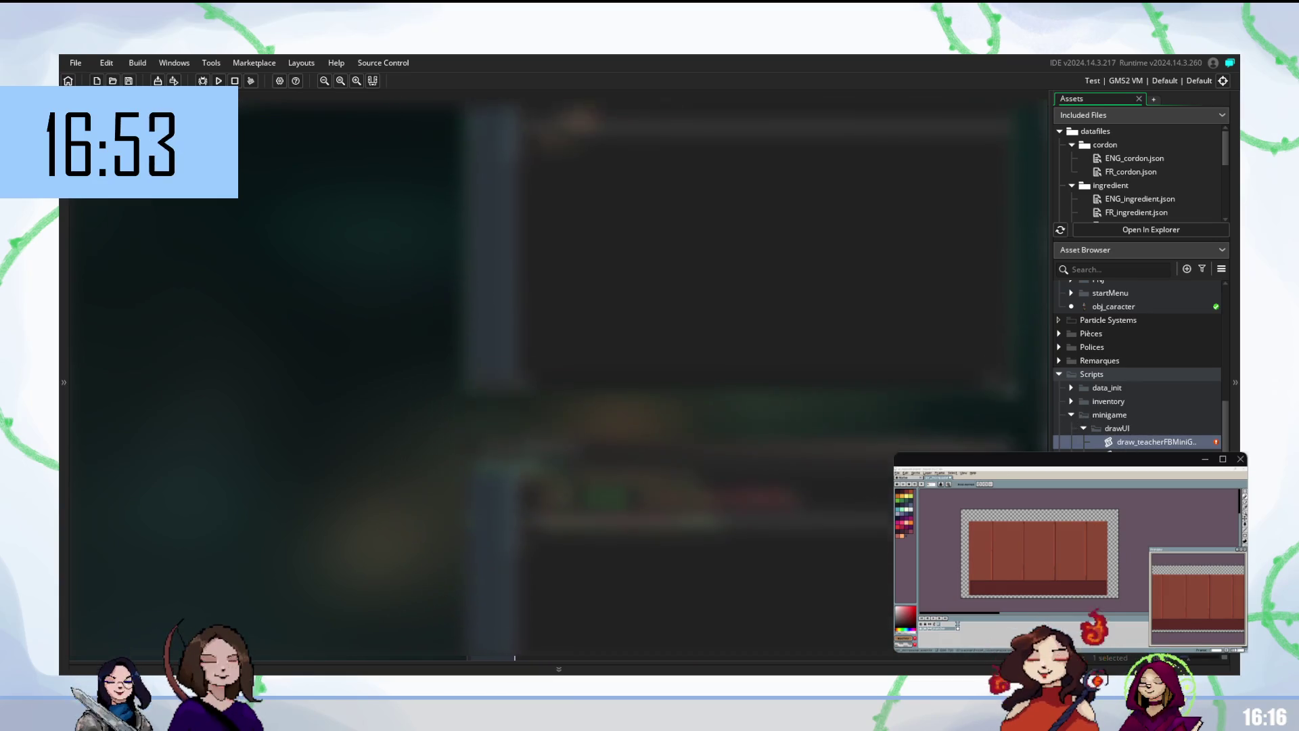
- Rename the draw_teacherFBMiniGame script to scr_drawFlagMiniGame
left_click(1136, 441)
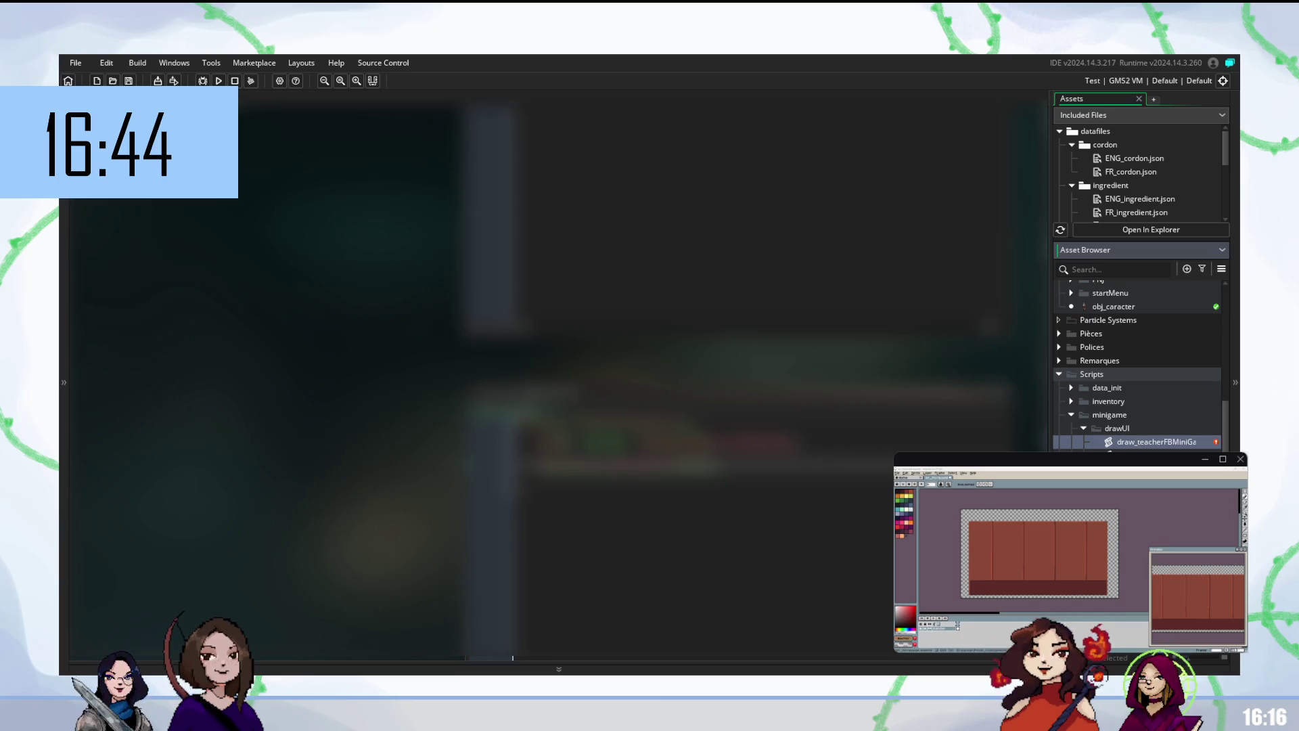
key("BackSpace")
key("BackSpace")
key("BackSpace")
type("scr")
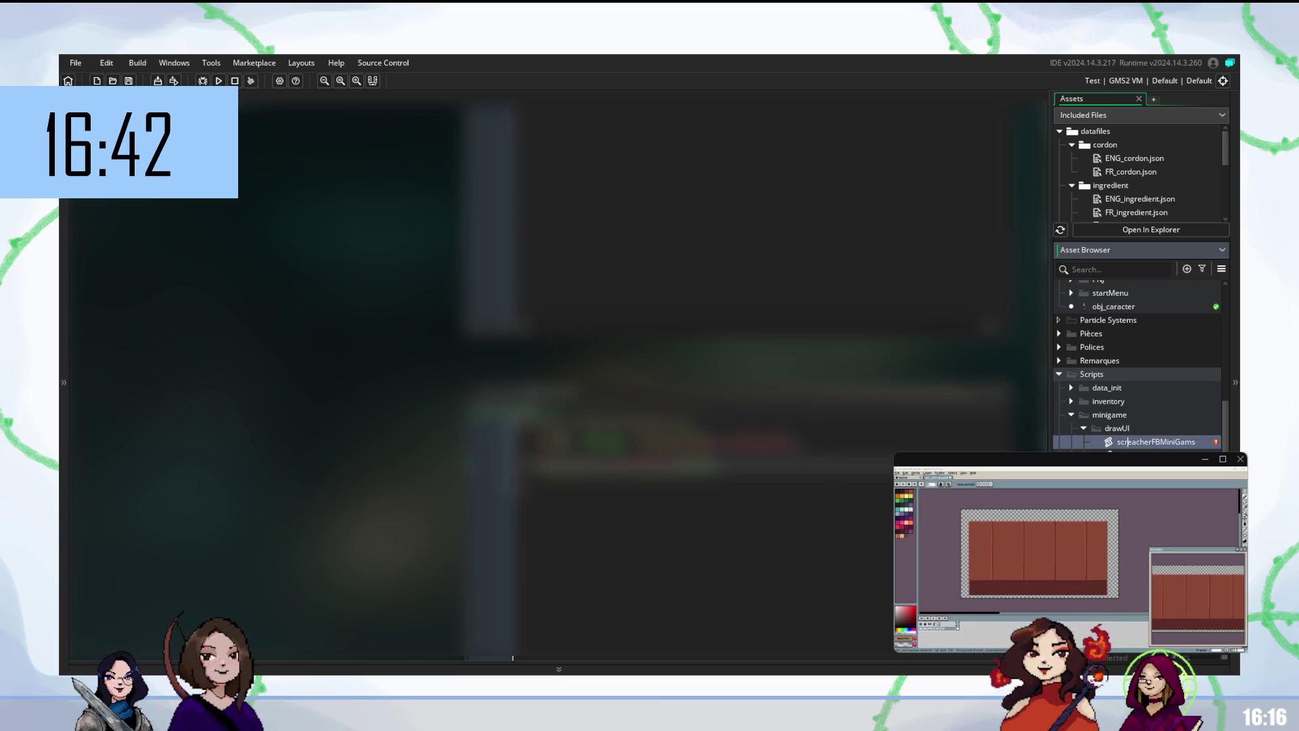
type("_draw")
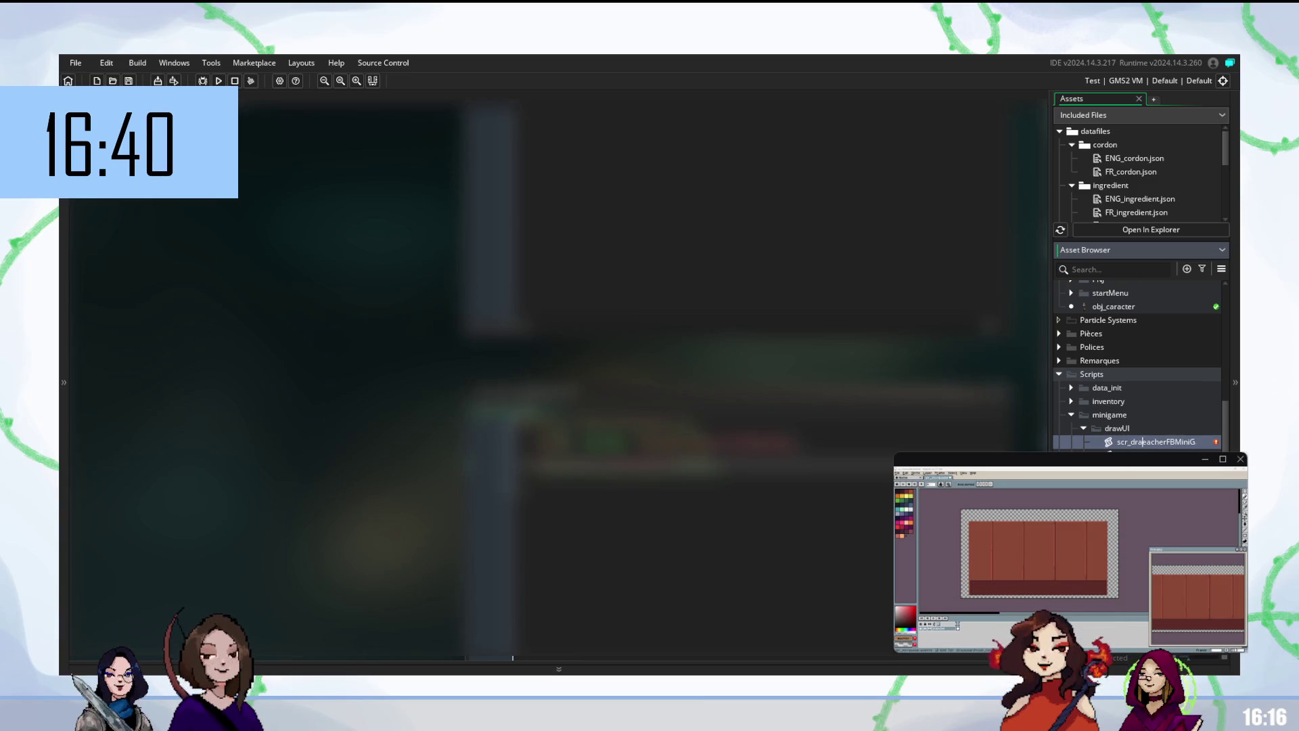
key("Delete")
key("Delete")
key("Delete")
type("Flag")
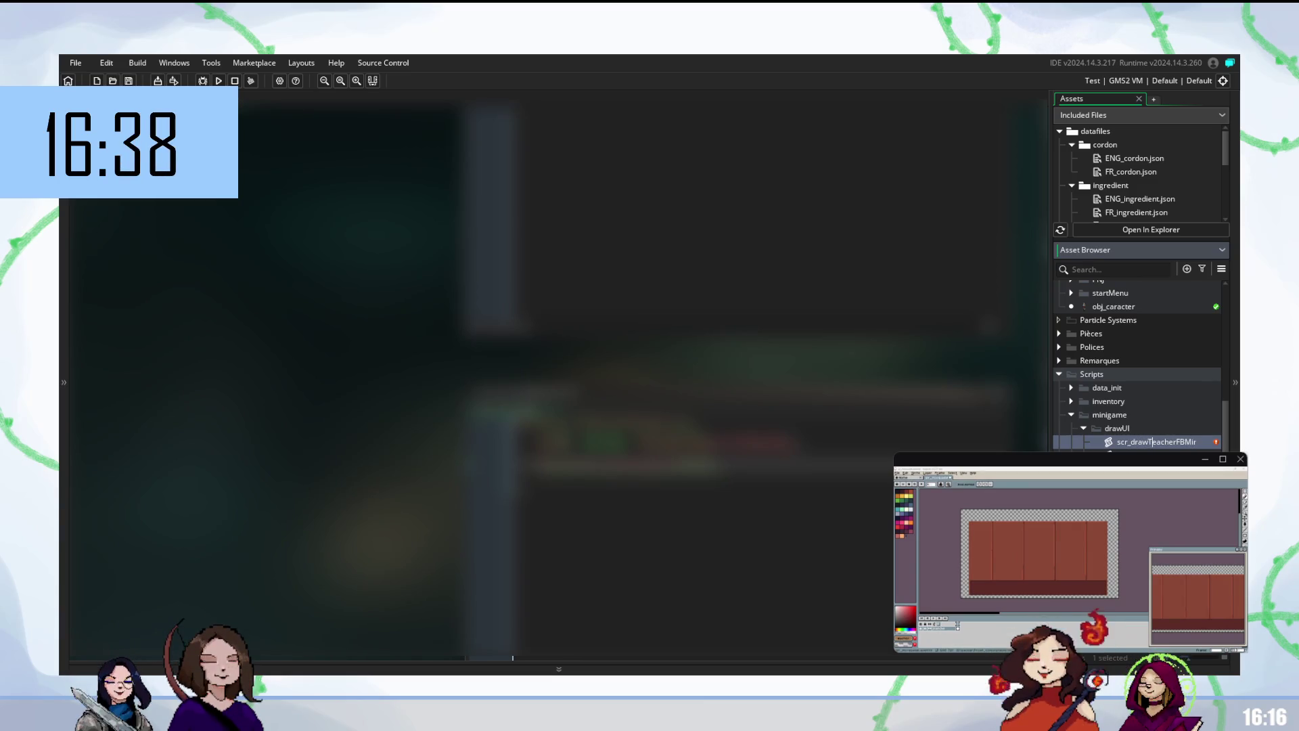
key("Return")
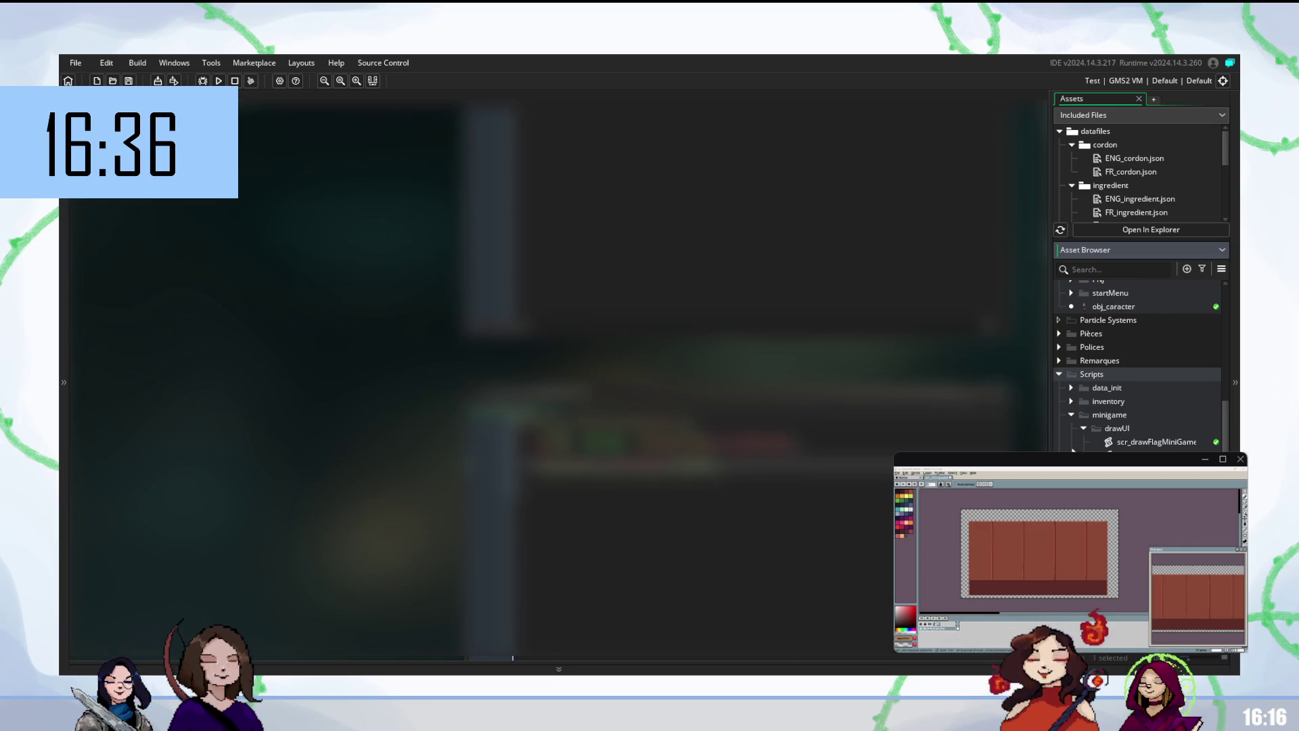
- Open obj_minigame_controller from the Objets > MiniGame folder
scroll(1137, 365, "down", 5)
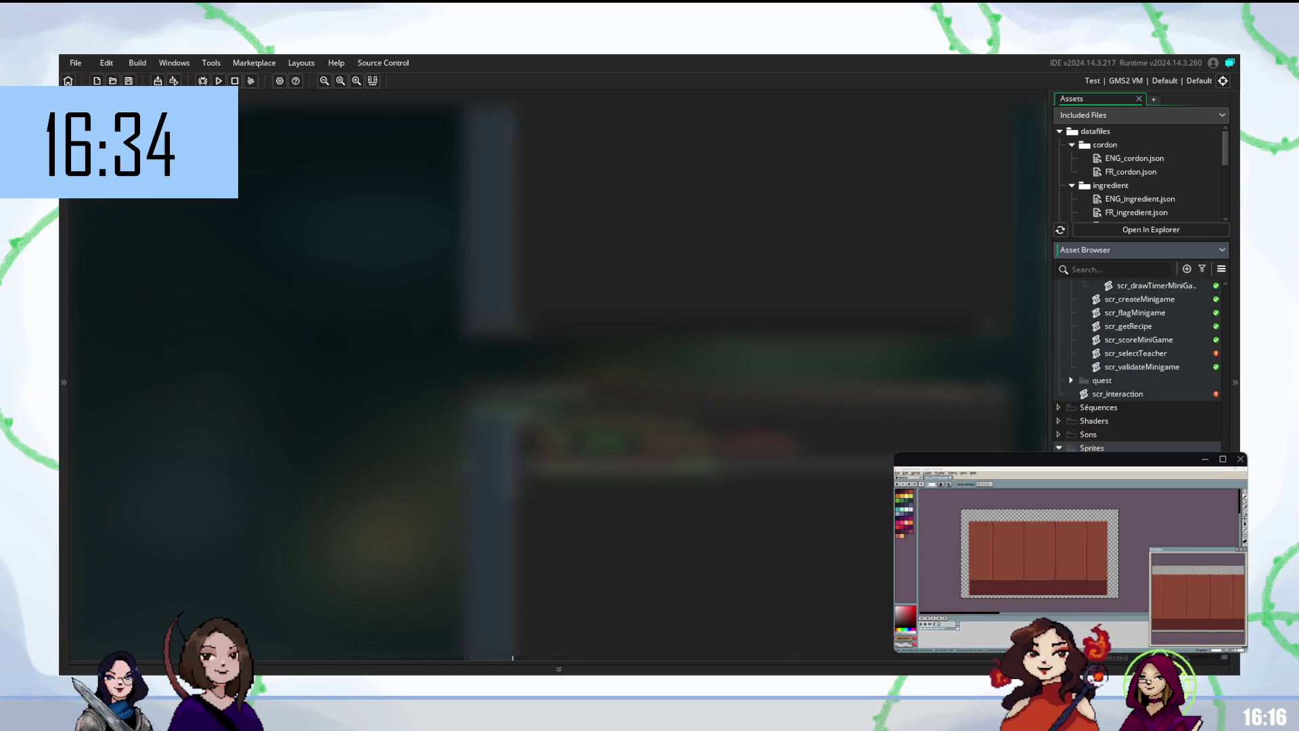
scroll(1137, 365, "up", 6)
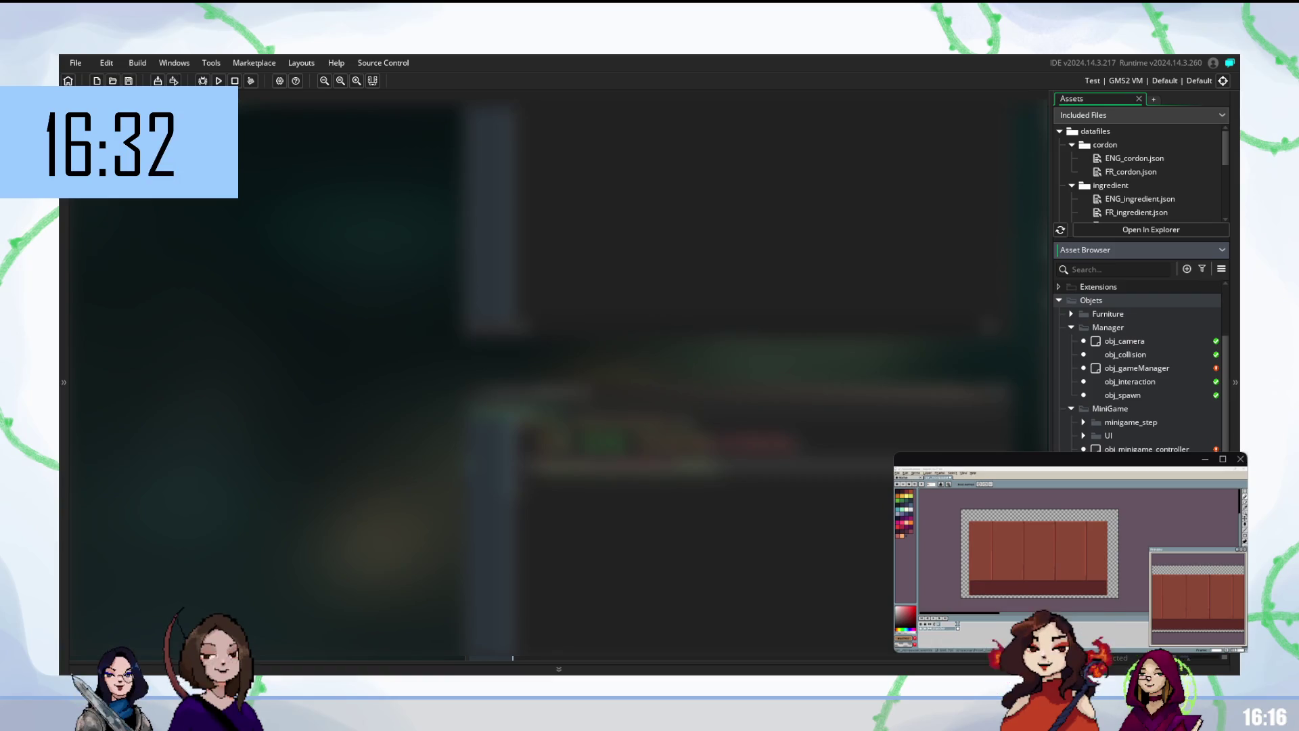
double_click(1147, 448)
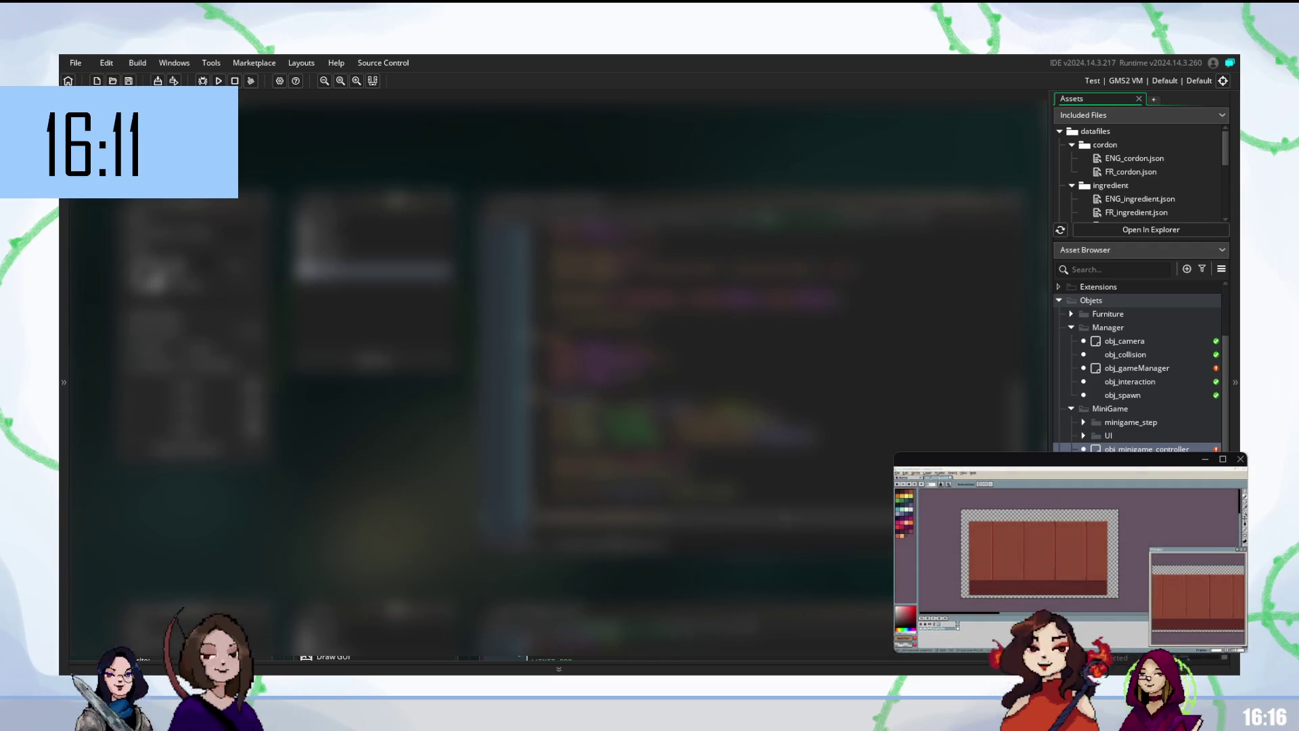
scroll(1137, 365, "down", 3)
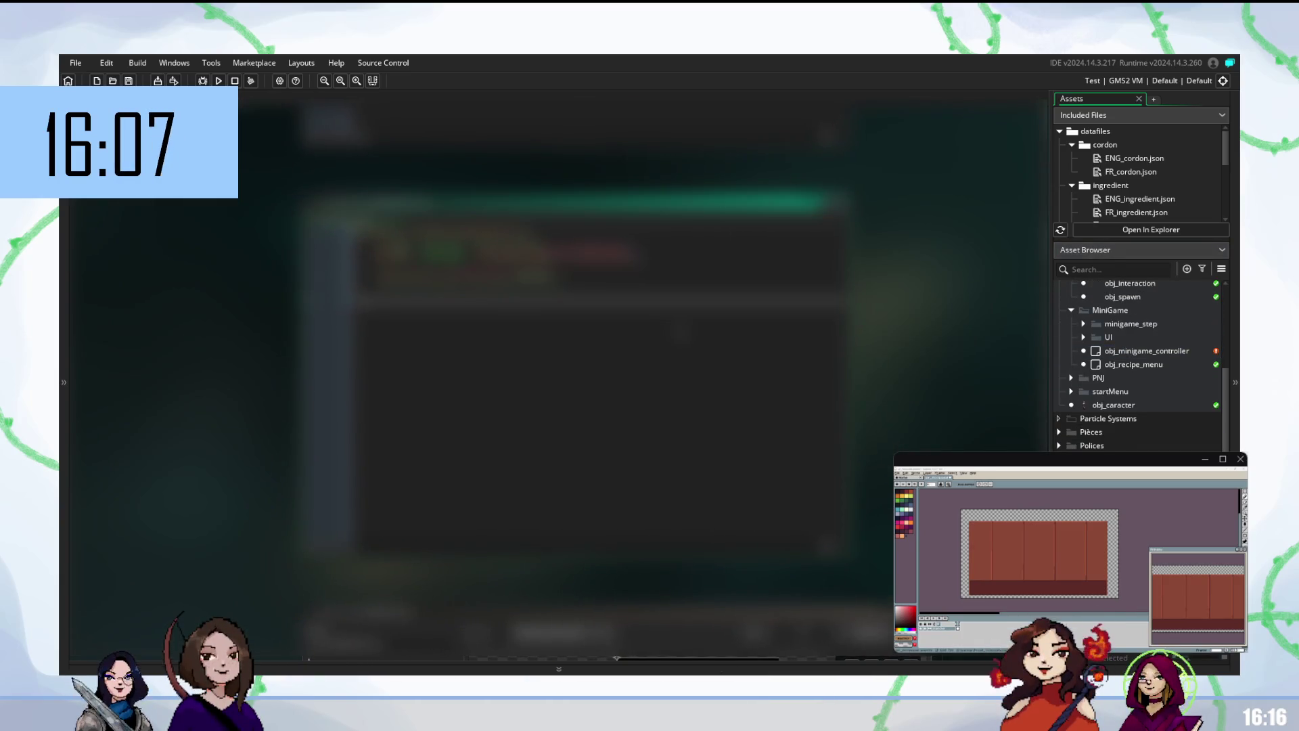
- Build and run the game with F5, then reopen obj_minigame_controller
key("F5")
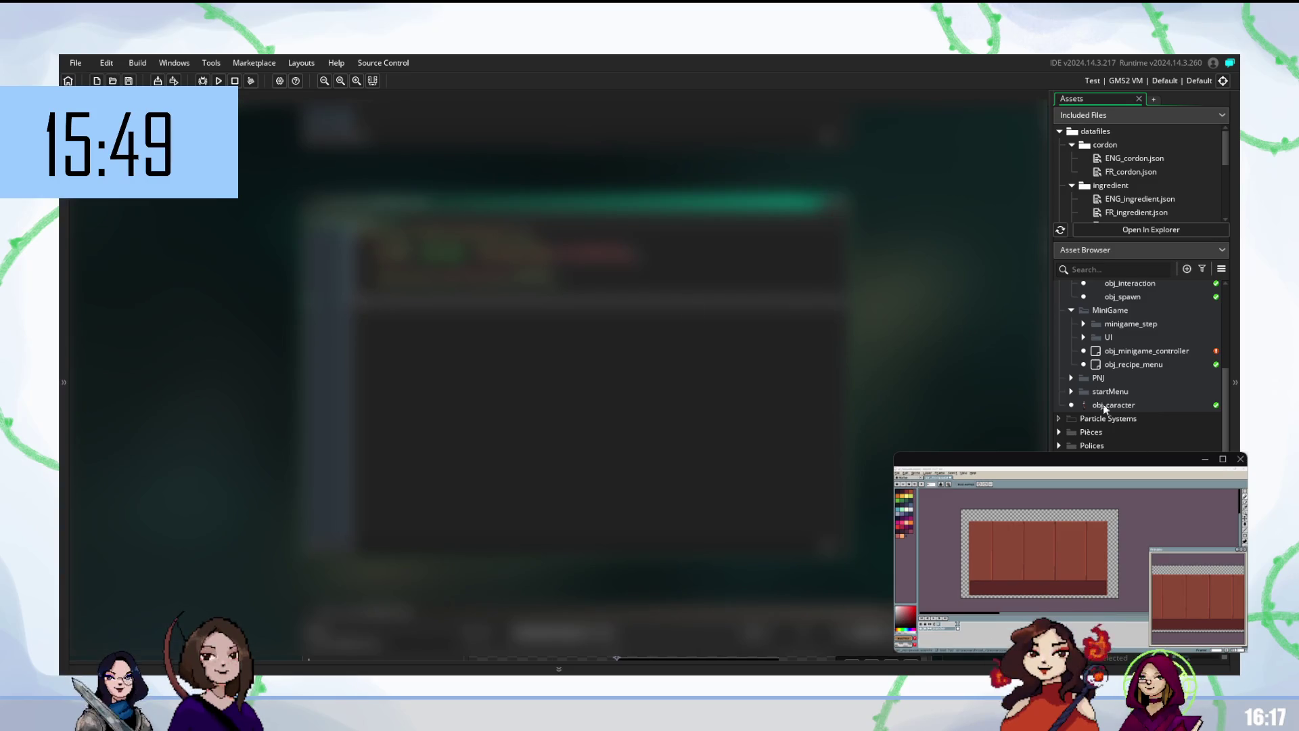
scroll(1137, 358, "up", 2)
scroll(1139, 383, "up", 2)
double_click(1139, 449)
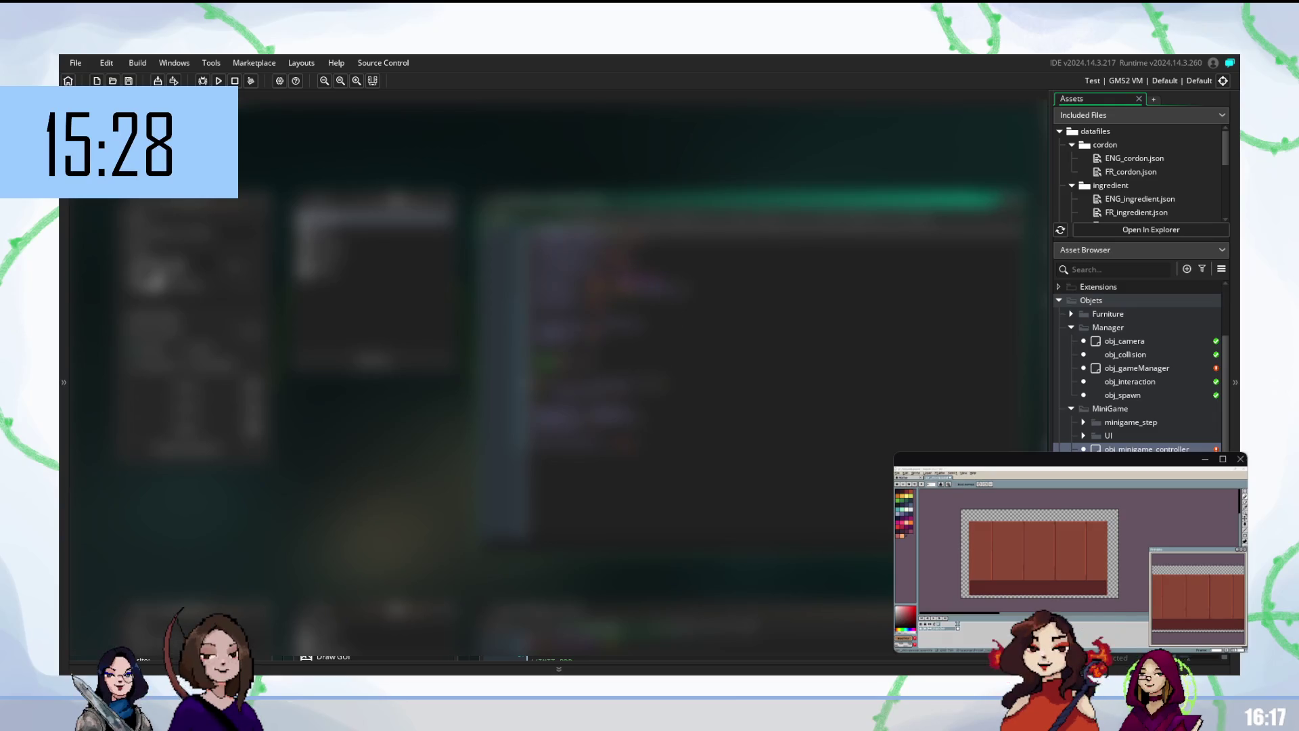
- Show the code of another obj_minigame_controller event
left_click(372, 270)
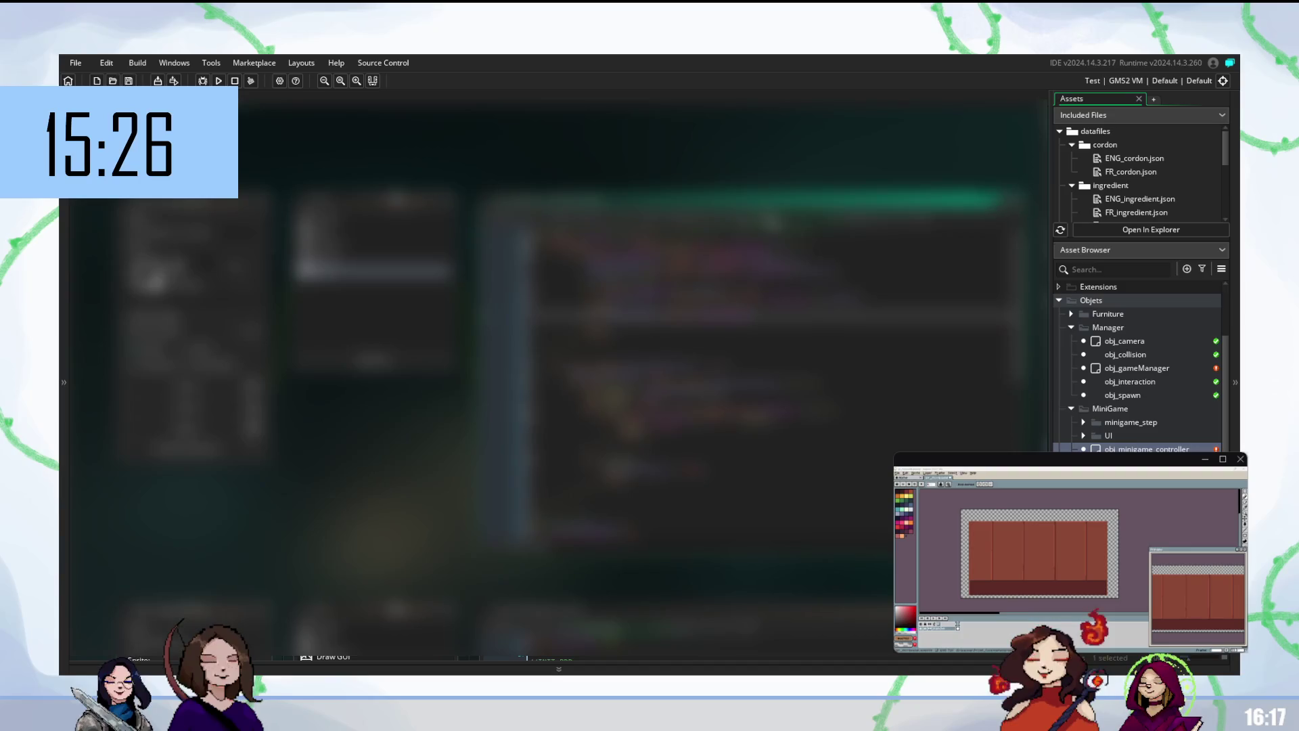
- Inspect the controller's first event code, checking its code-completion suggestions
left_click(630, 298)
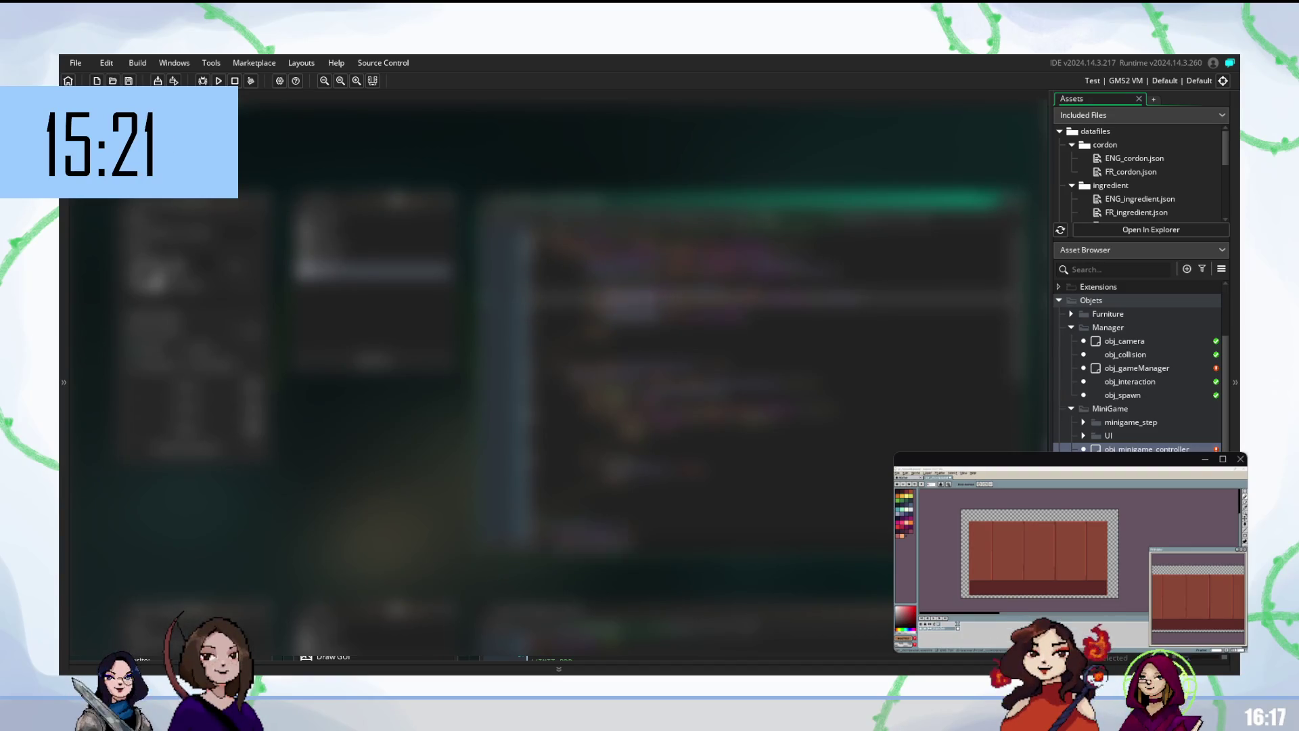
left_click(372, 215)
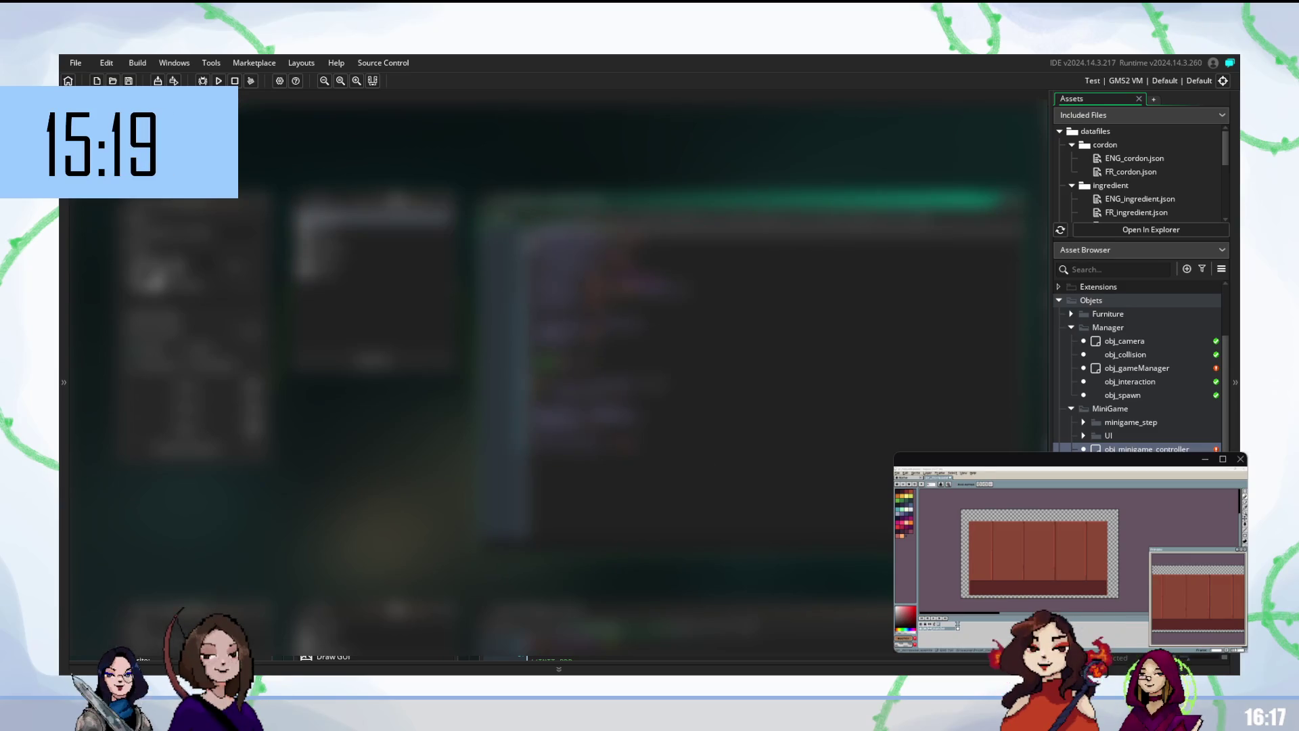
left_click(609, 257)
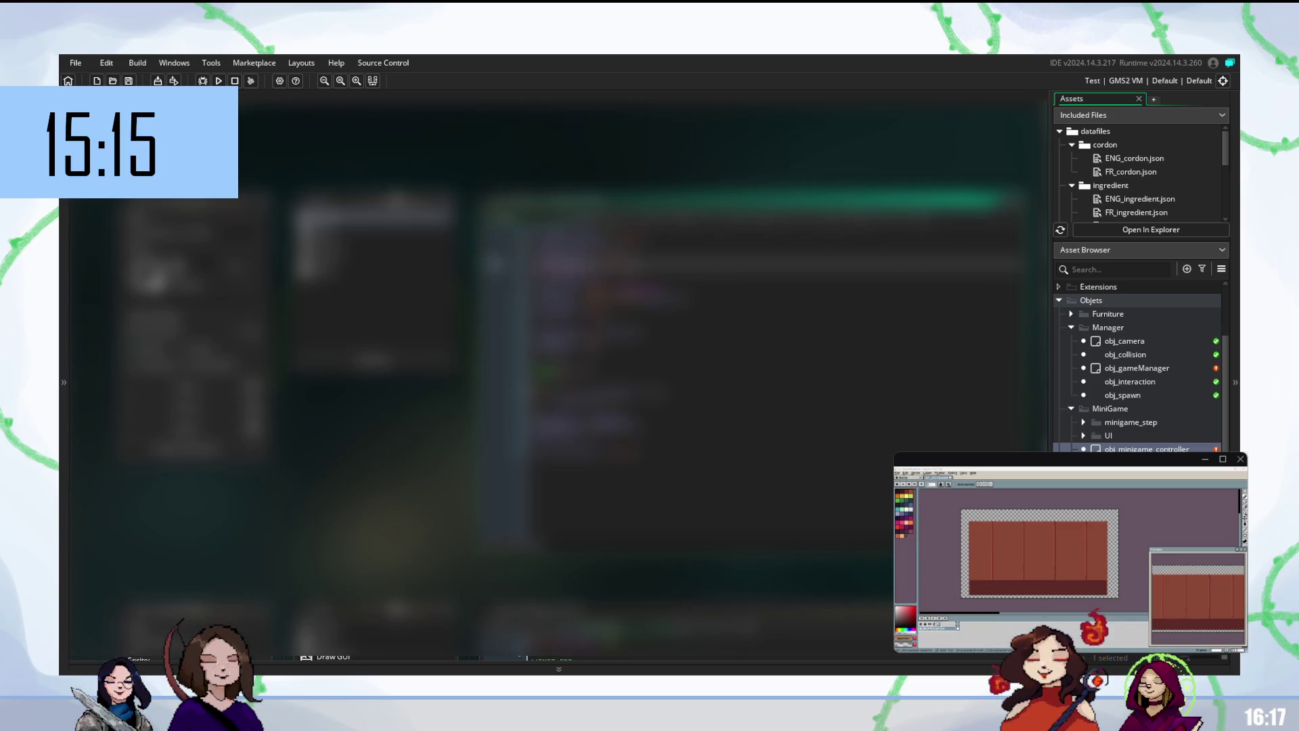
key("ctrl+space")
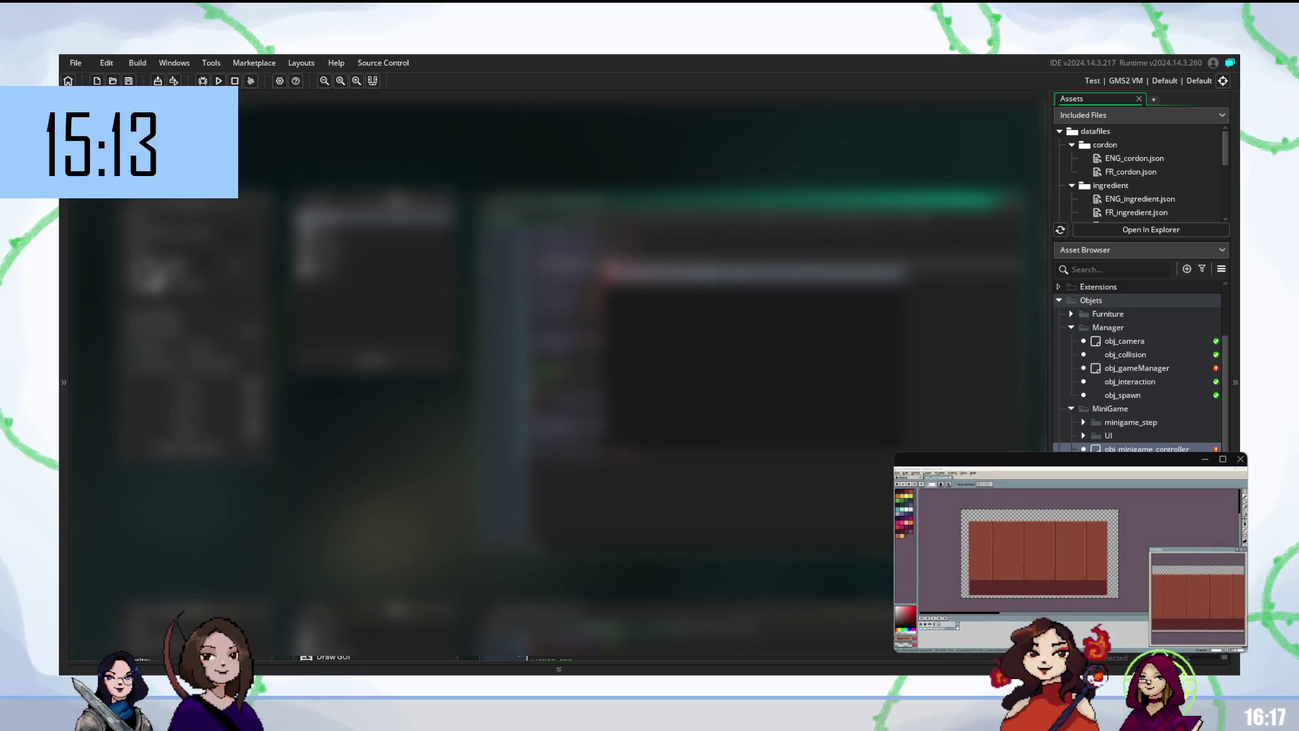
key("Escape")
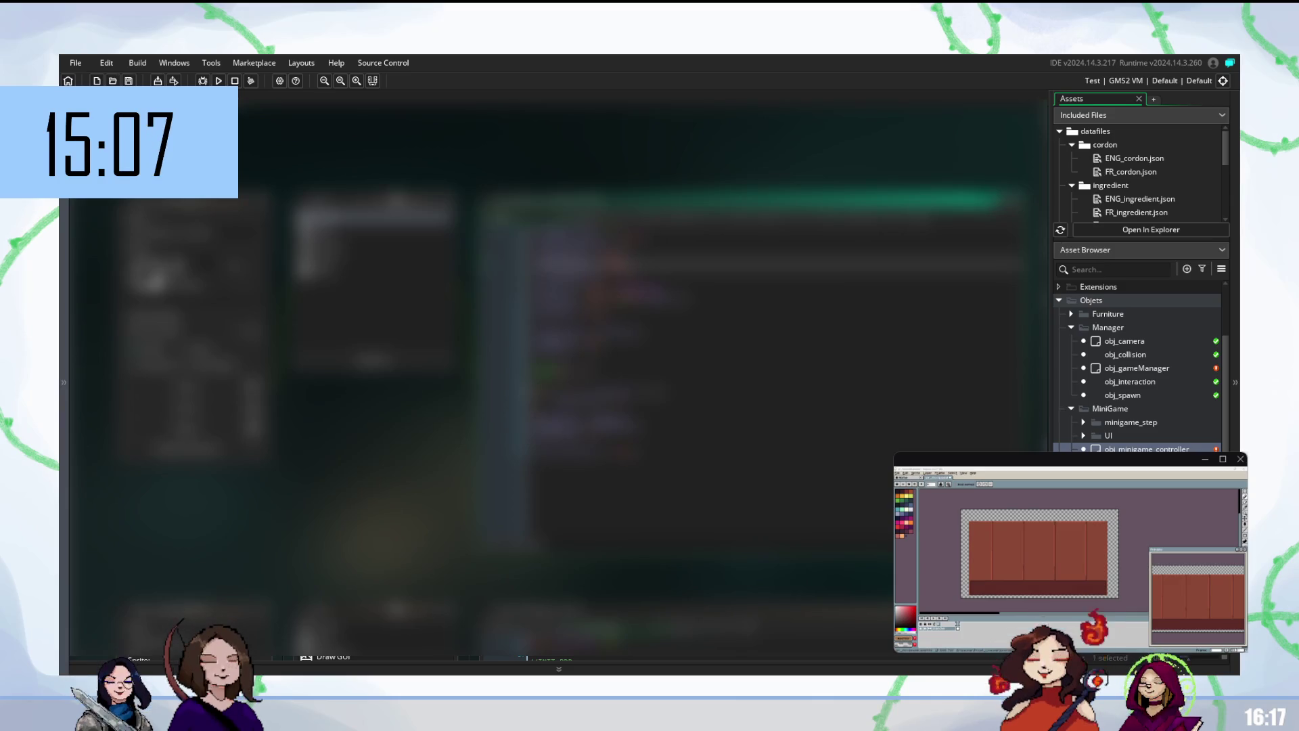
left_click(643, 401)
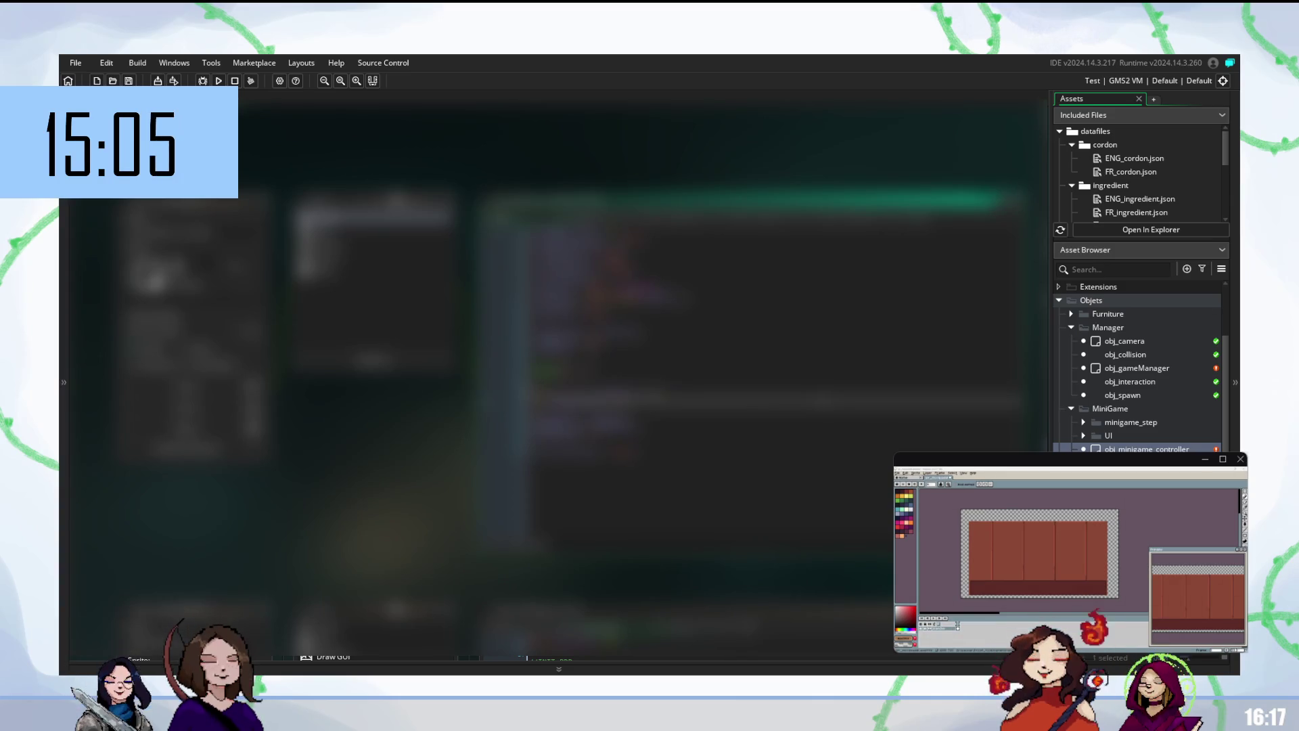
- Build and run the game with F5, then return to earlier code lines
key("F5")
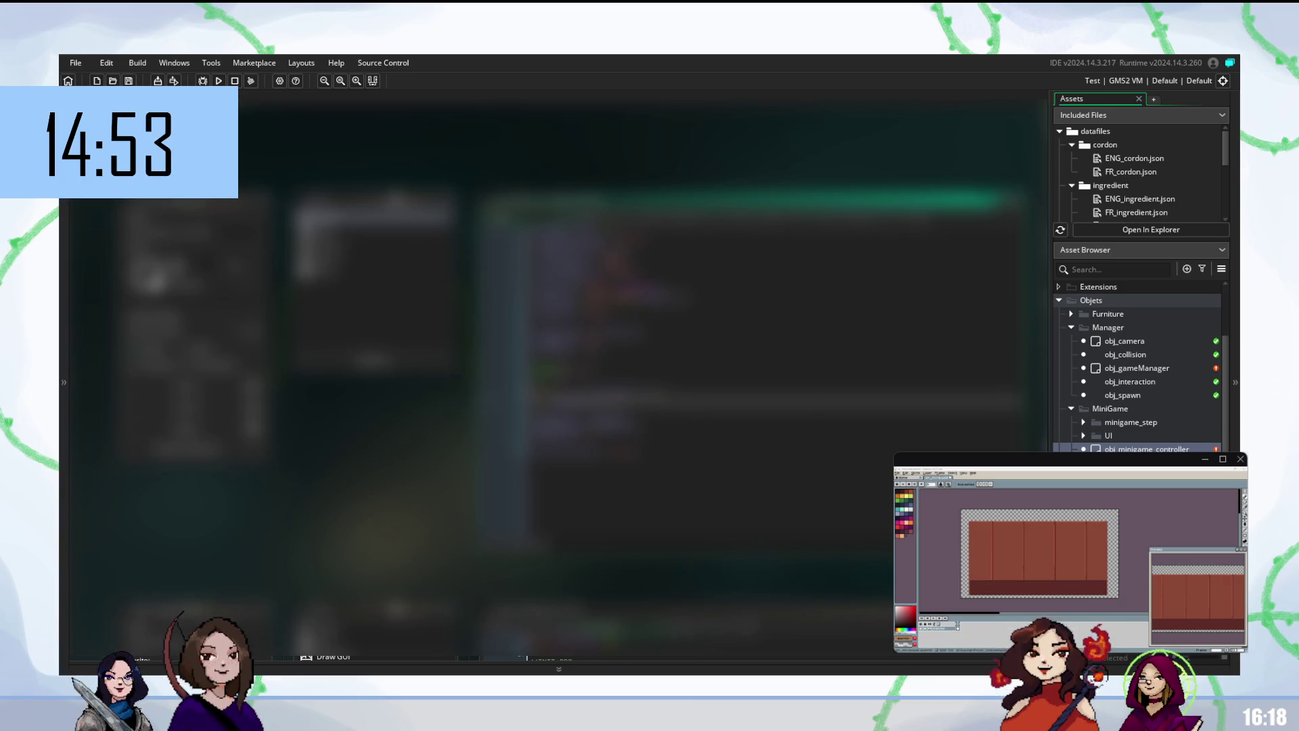
left_click(778, 264)
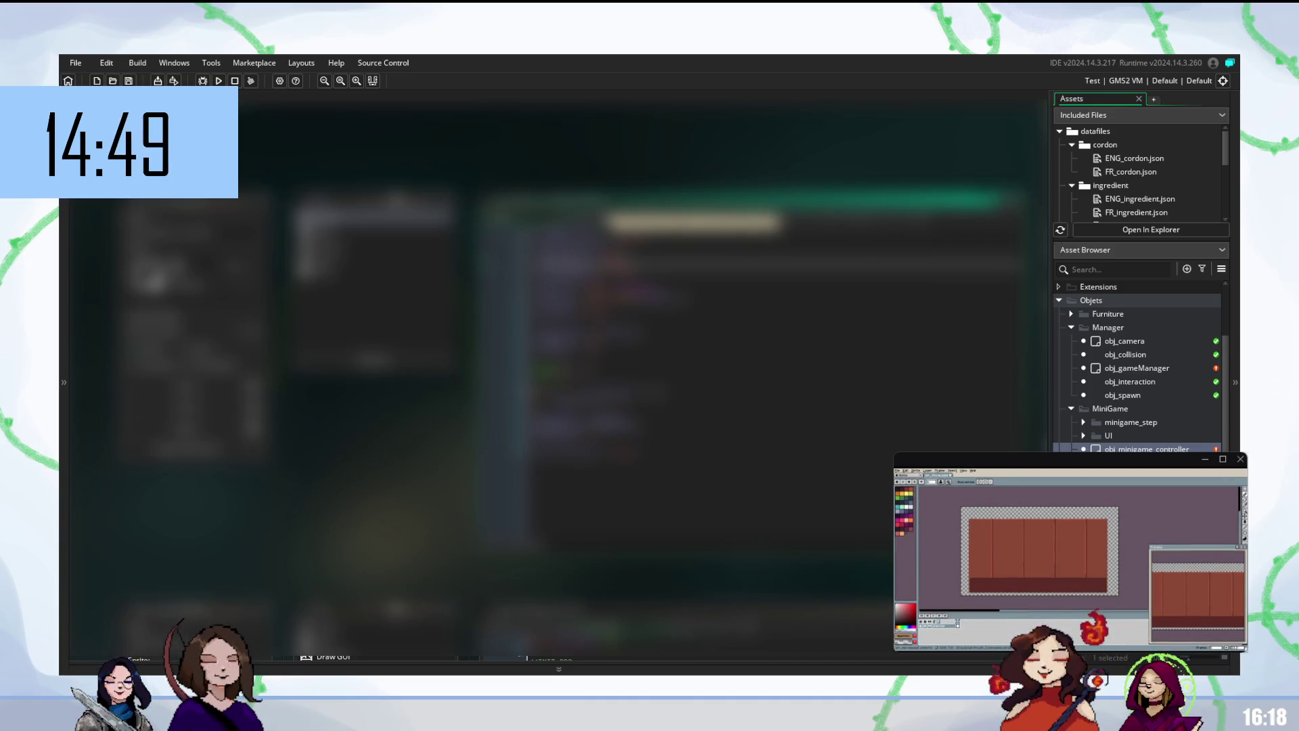
scroll(785, 338, "up", 2)
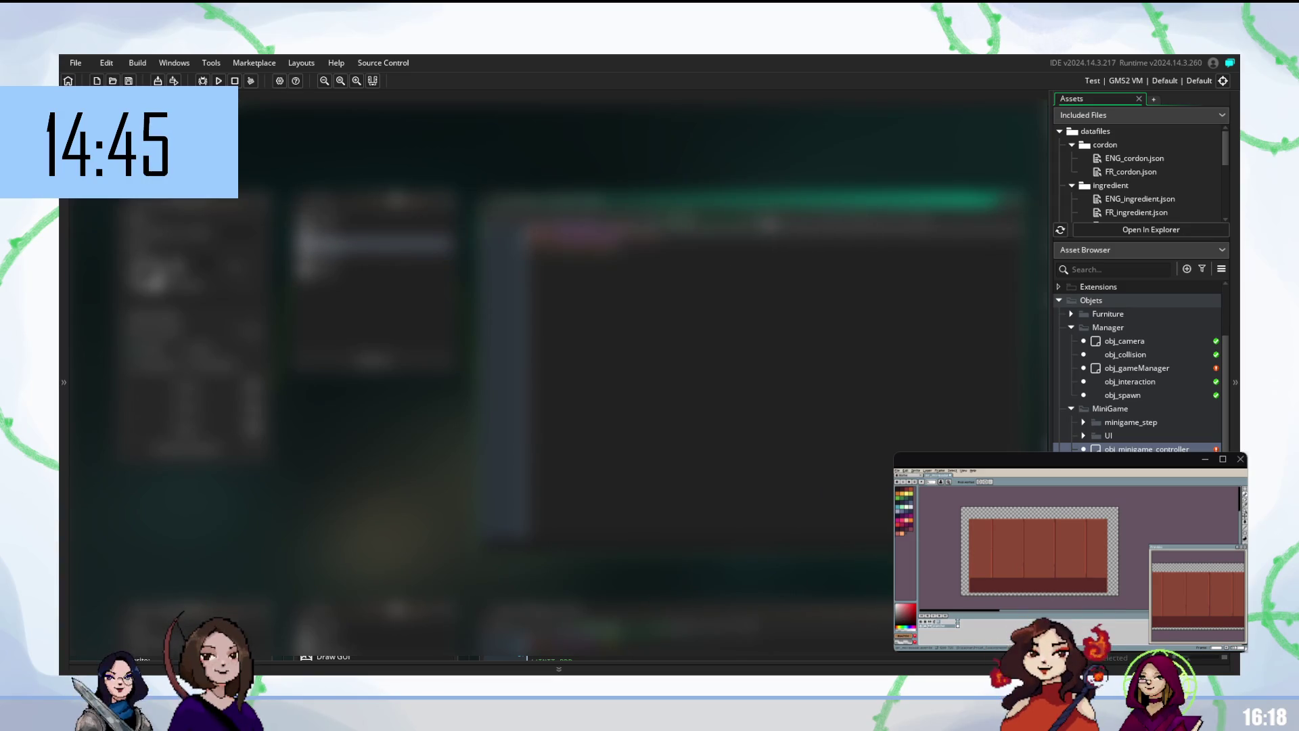
- Open another obj_minigame_controller event and go to the line to edit
left_click(373, 271)
left_click(609, 318)
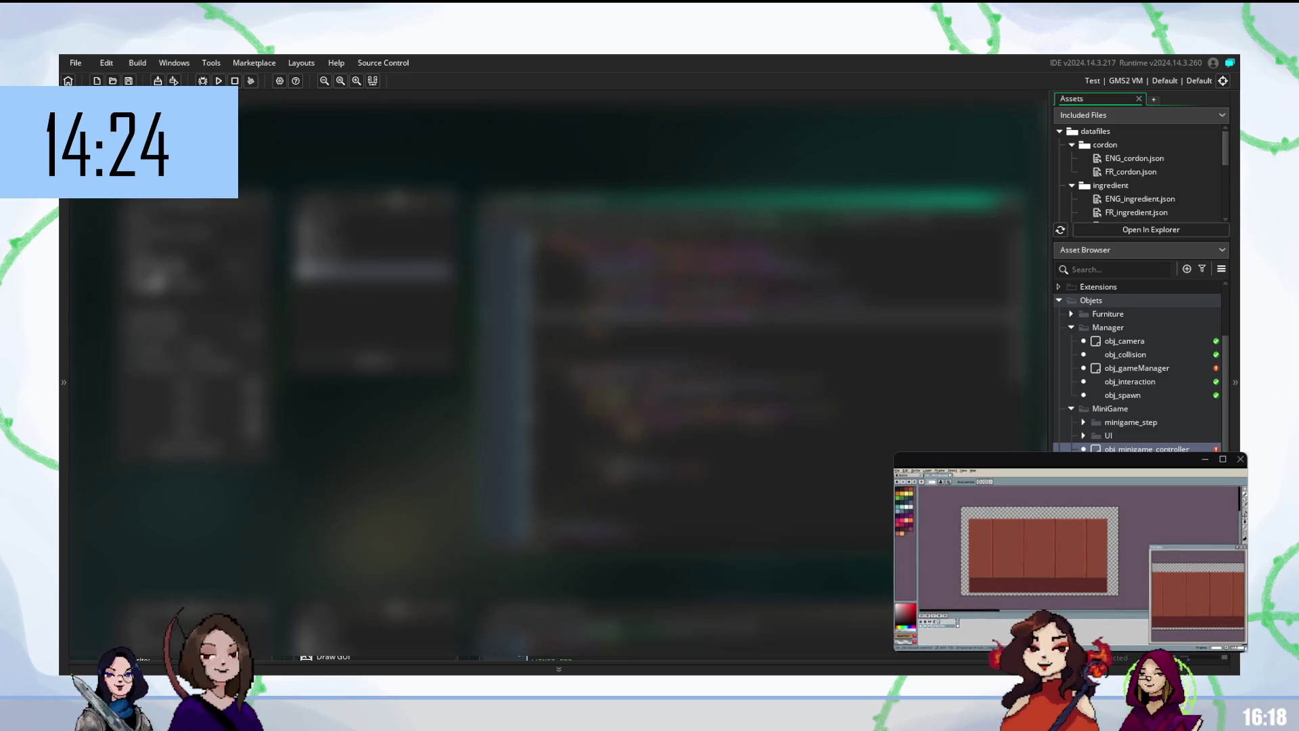
left_click(745, 282)
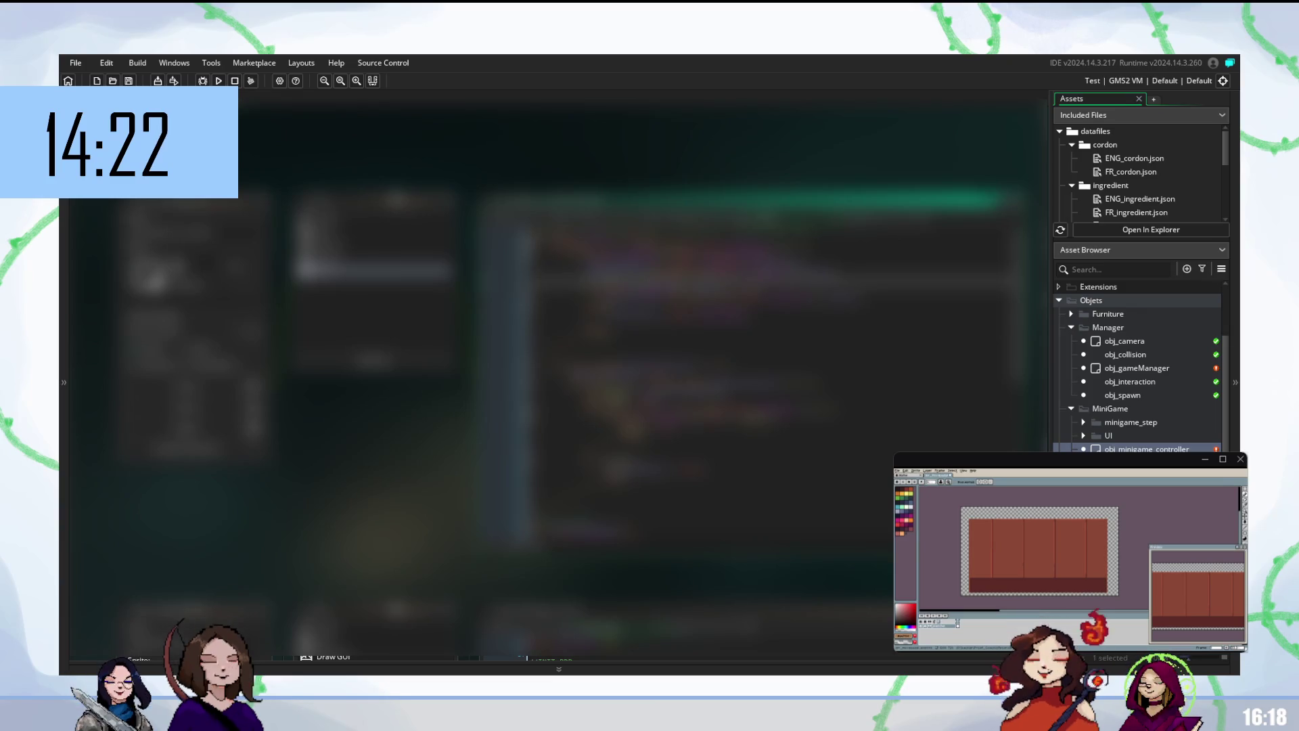
- Replace a word on that line with the first code-completion suggestion
key("ctrl+shift+Left")
key("ctrl+shift+Left")
key("ctrl+shift+Left")
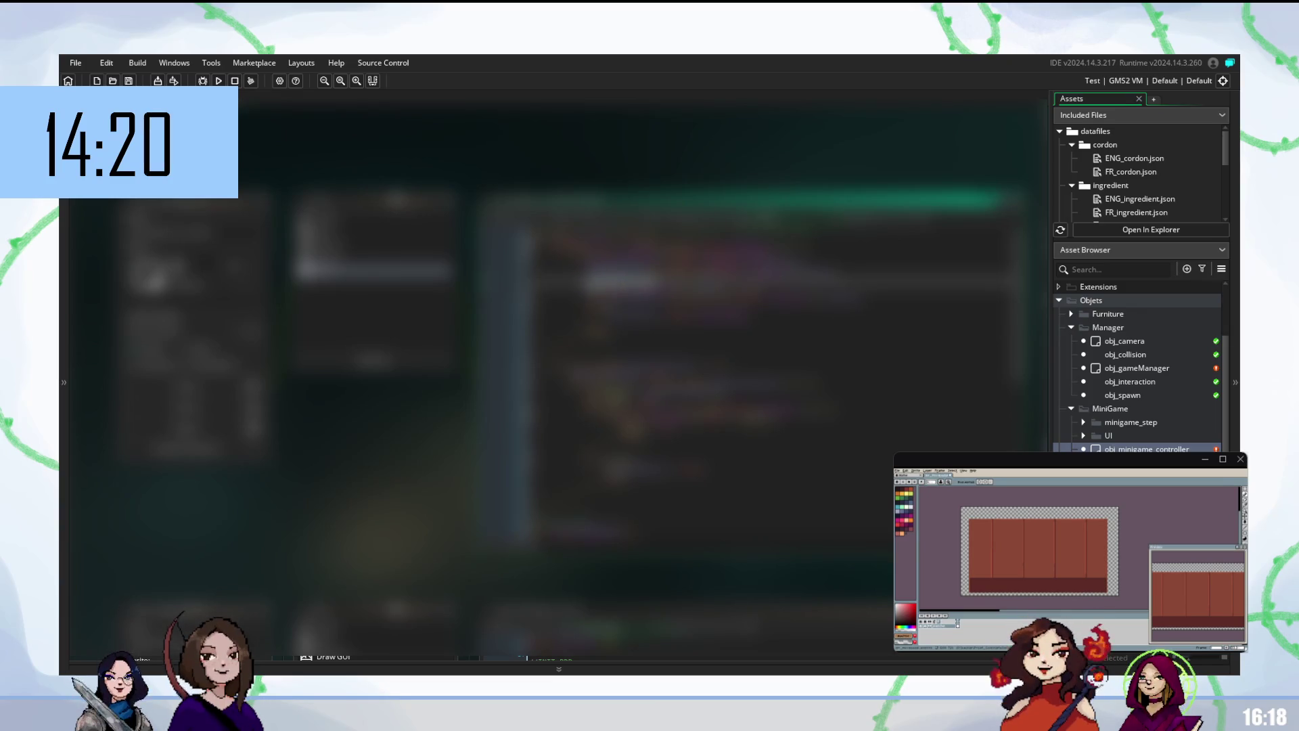
key("ctrl+shift+Right")
key("ctrl+shift+Right")
key("ctrl+shift+Left")
key("ctrl+shift+Left")
key("ctrl+shift+Left")
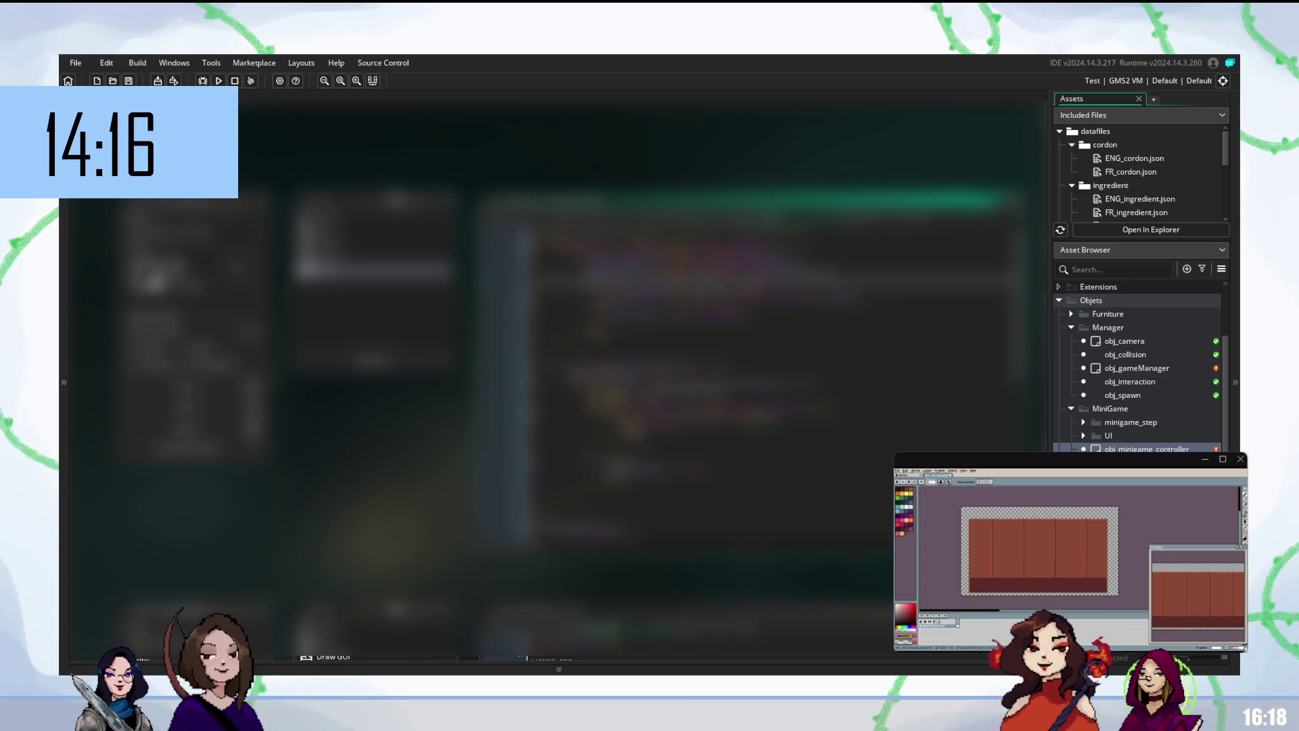
key("ctrl+space")
key("Escape")
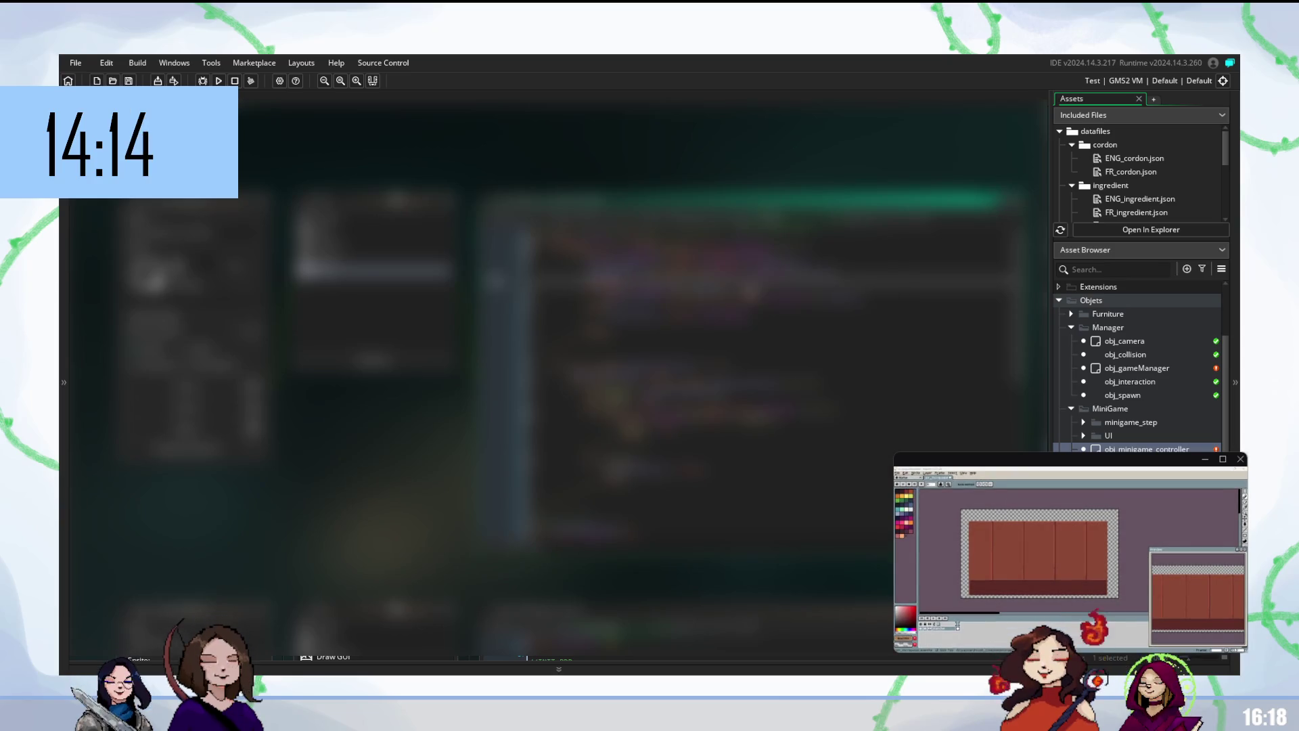
key("Escape")
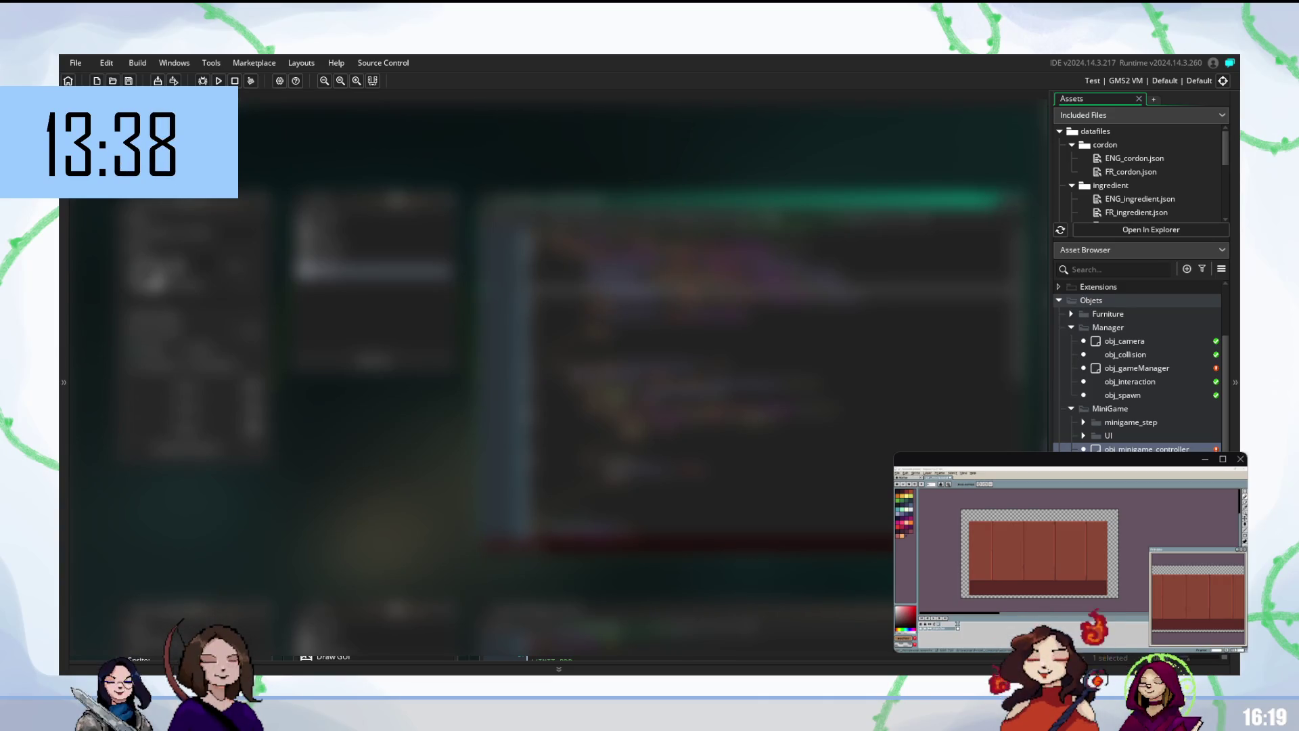
- Rebuild and run the game with F5 to test the rewritten line
left_click(772, 310)
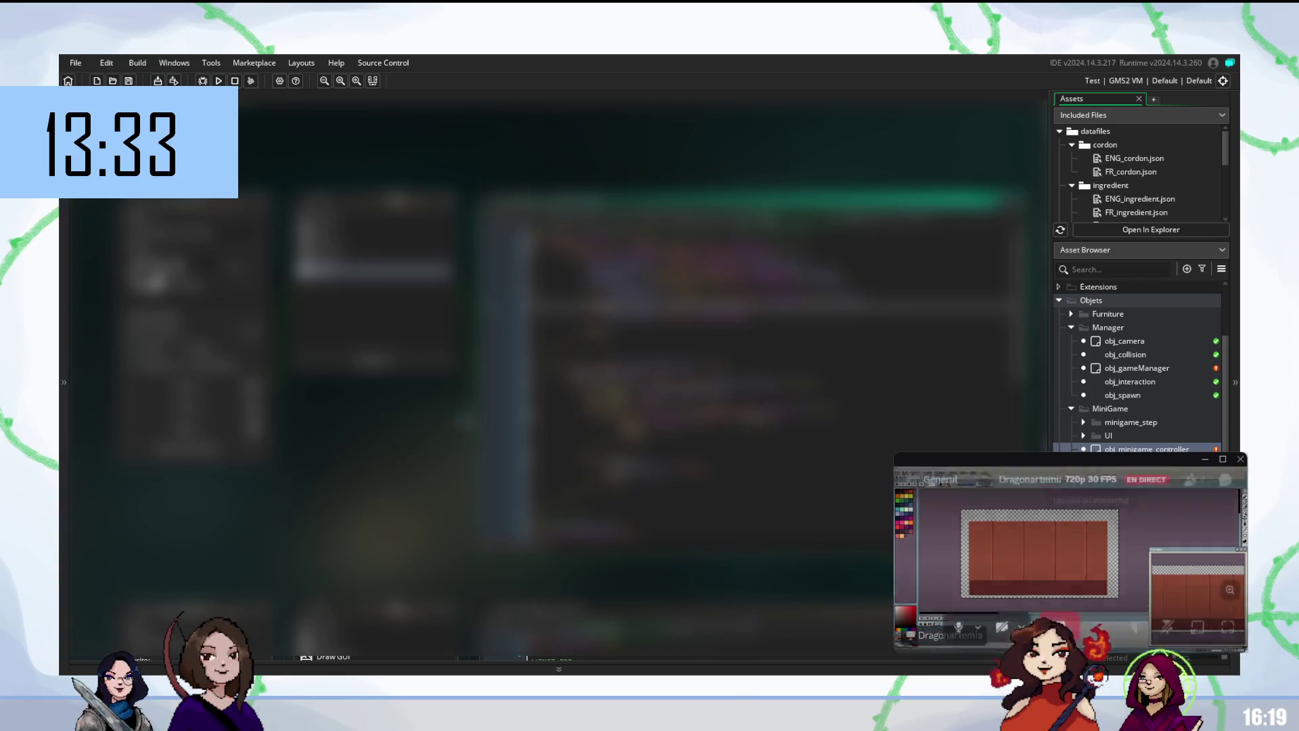
left_click(771, 375)
key("F5")
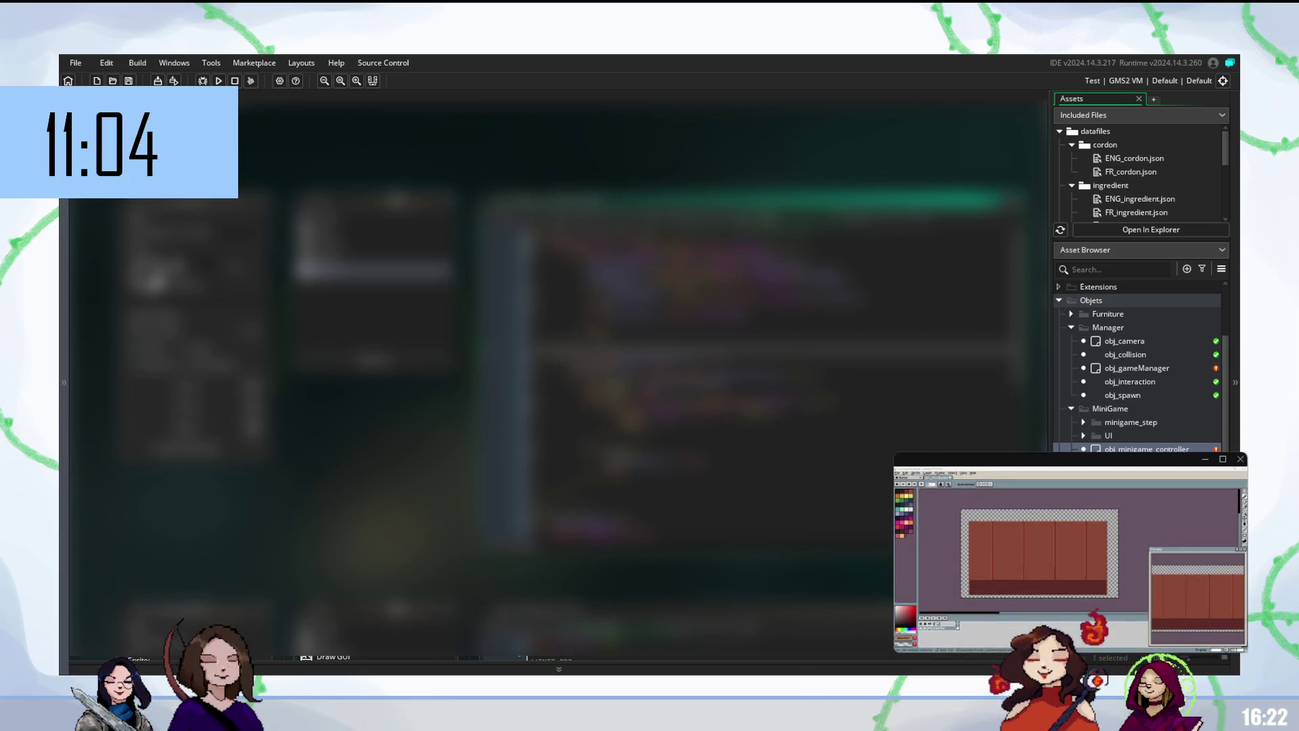
left_click(744, 376)
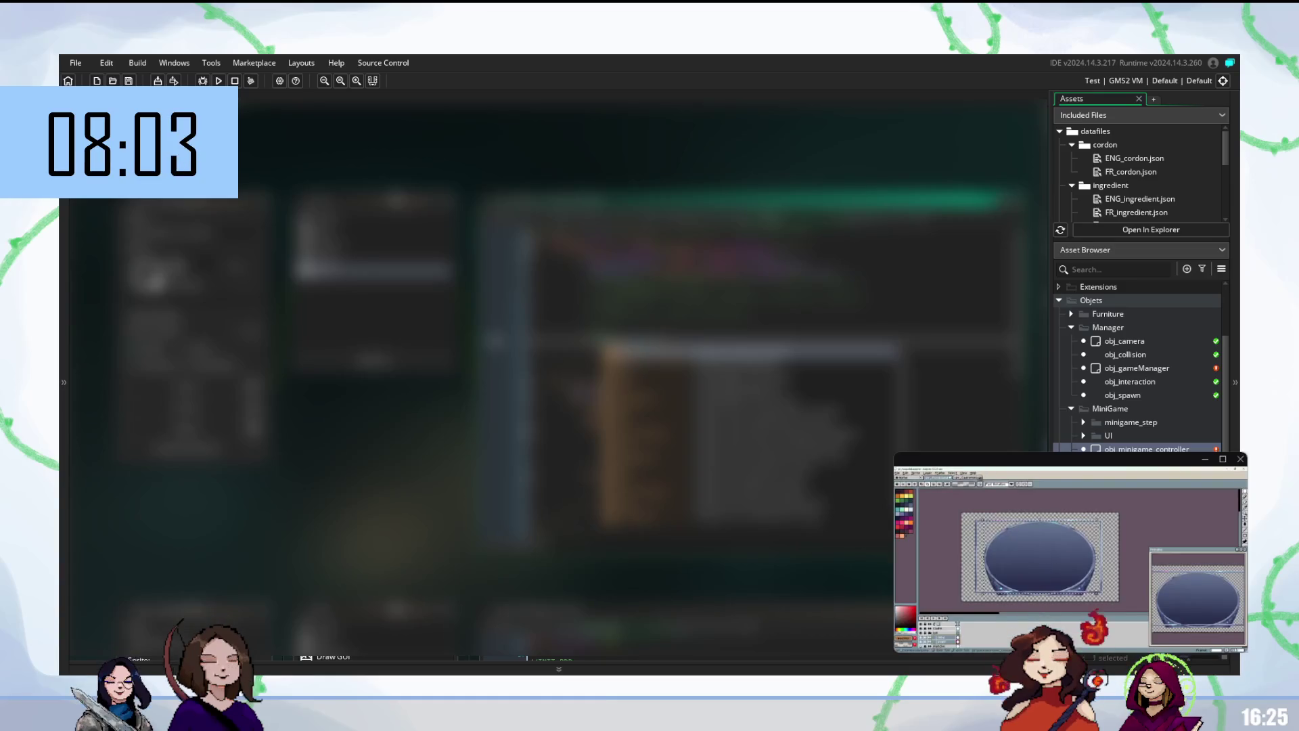
- Open the blue oval plate sprite from recent files and toggle its layer visibility
left_click(953, 480)
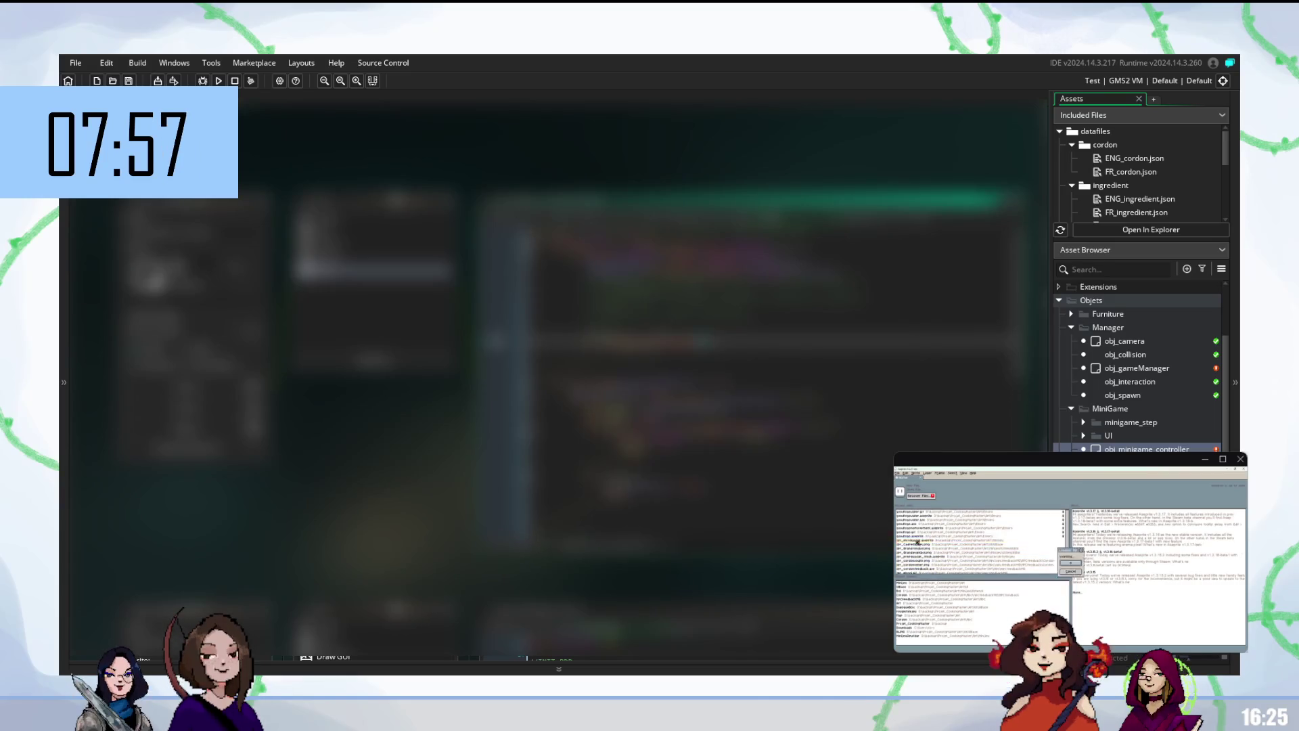
left_click(915, 544)
left_click(924, 634)
left_click(924, 634)
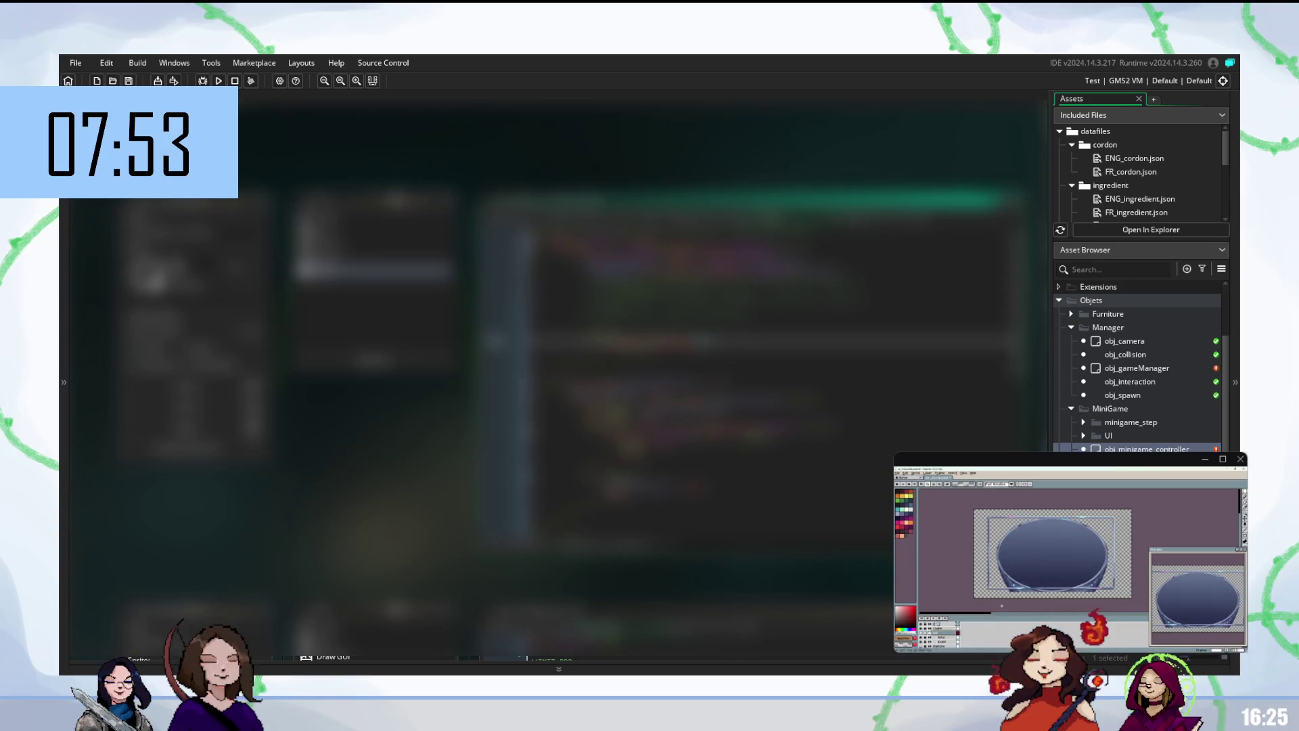
- Check a layer's properties, then reshape the bowl's top oval on the canvas
left_click(944, 640)
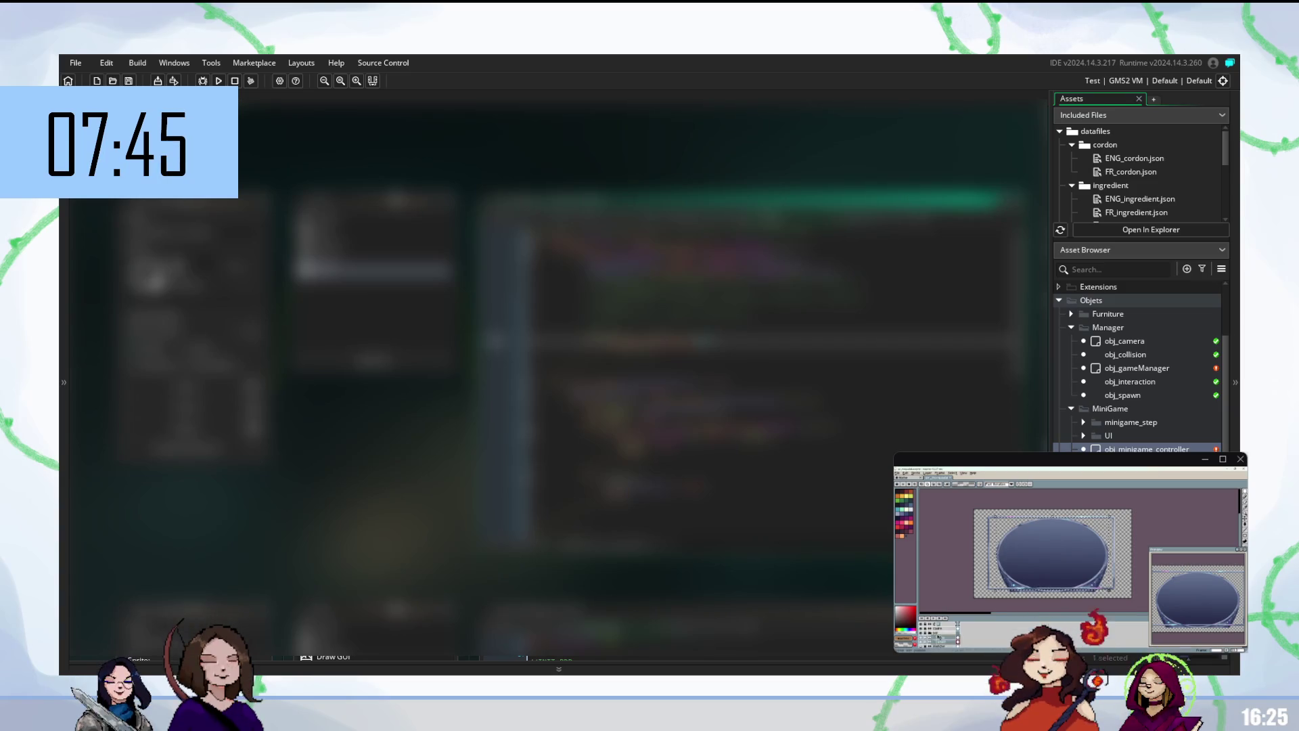
double_click(939, 635)
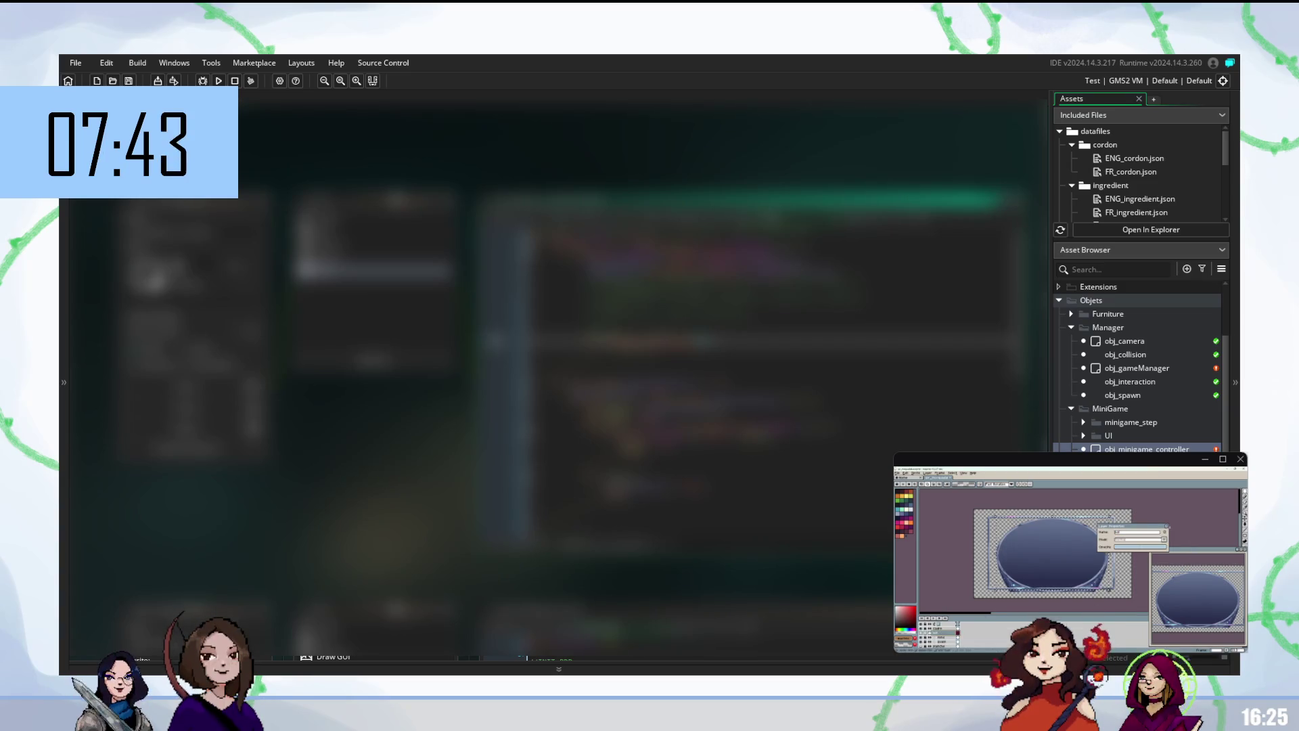
left_click(1165, 530)
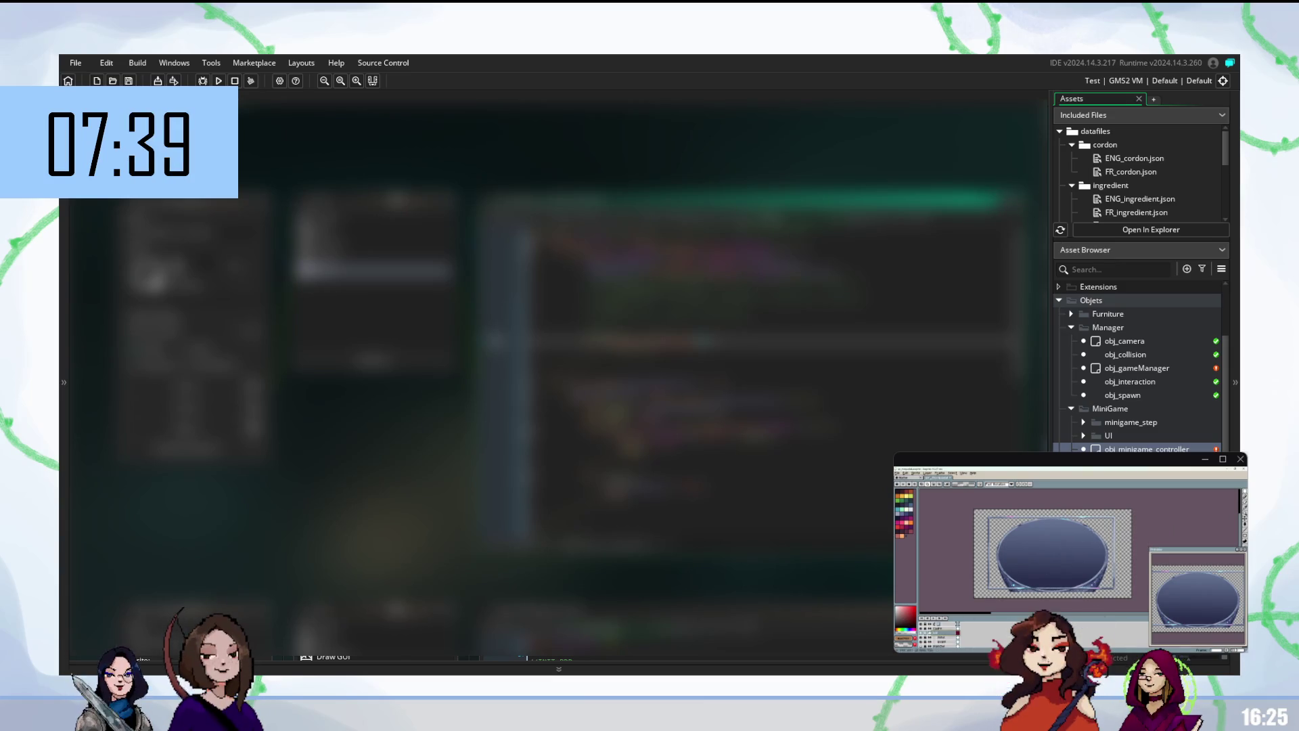
left_click(1243, 518)
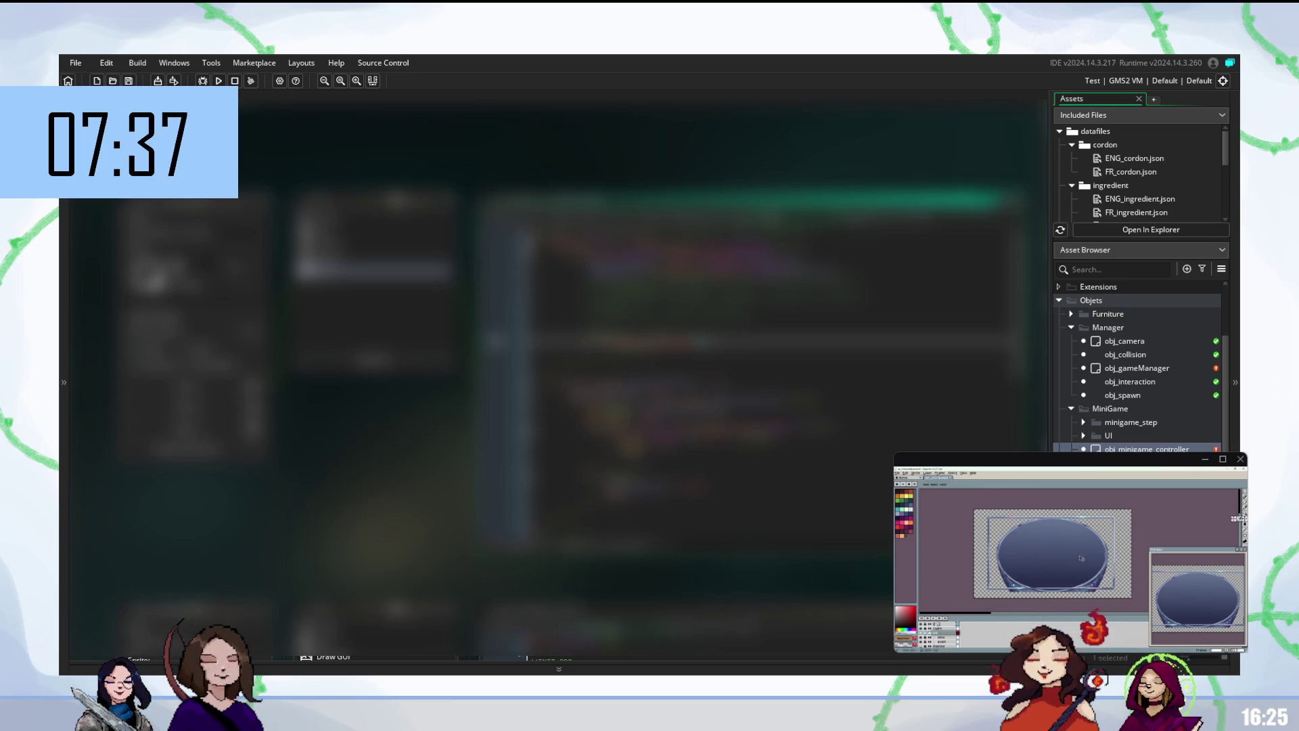
left_click_drag(1062, 552, 1075, 560)
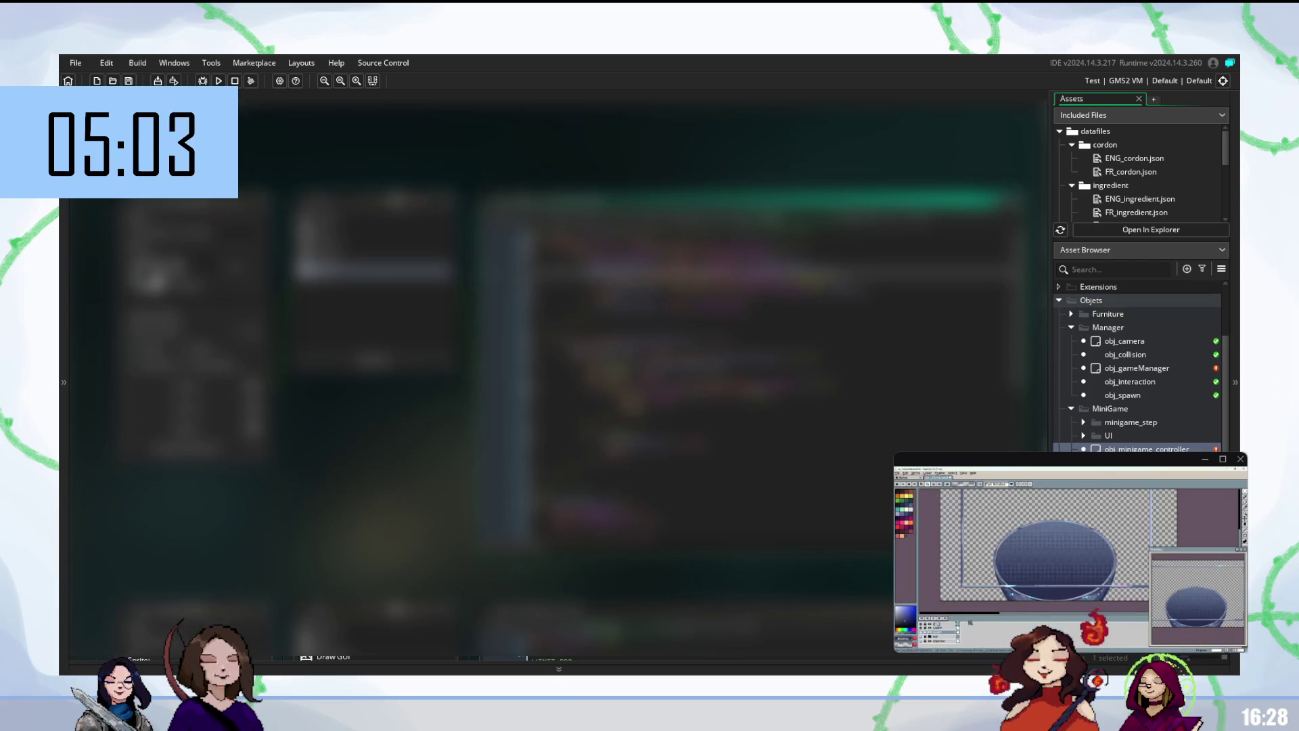
- Fill the bowl's dome interior with solid dark navy
left_click(677, 315)
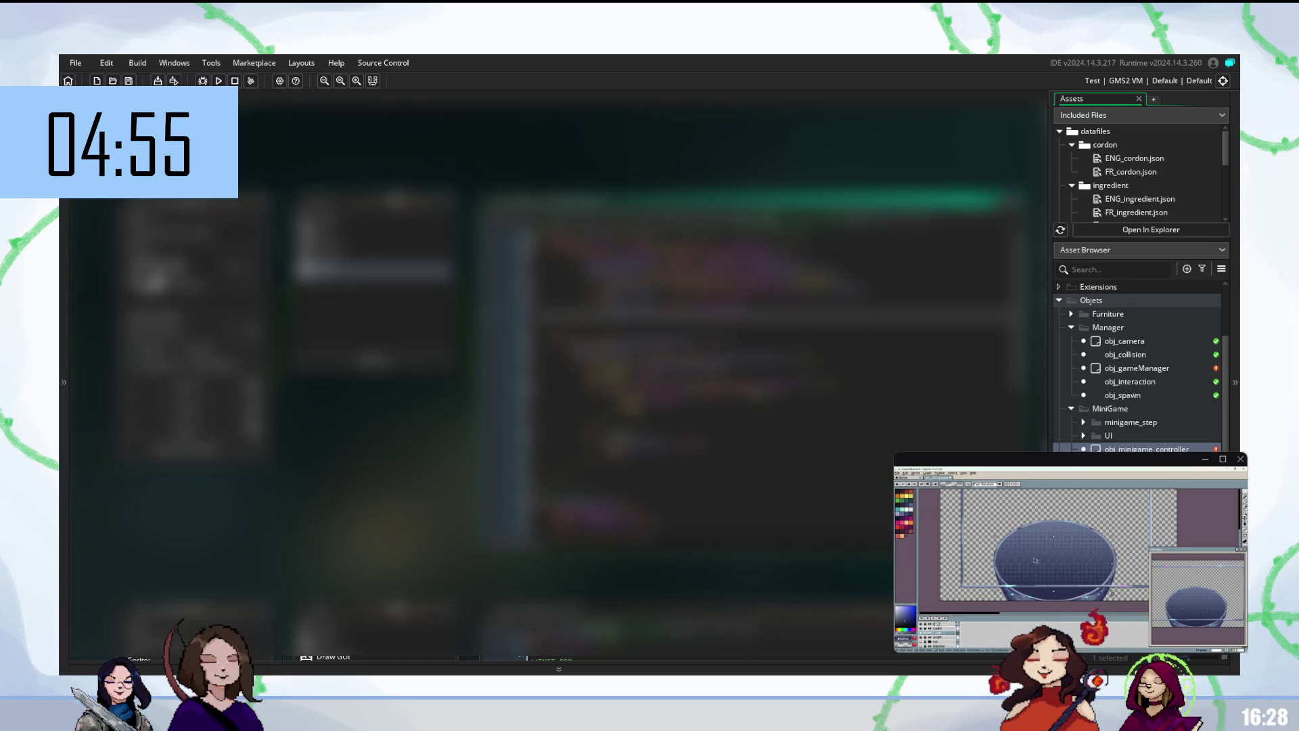
left_click(677, 368)
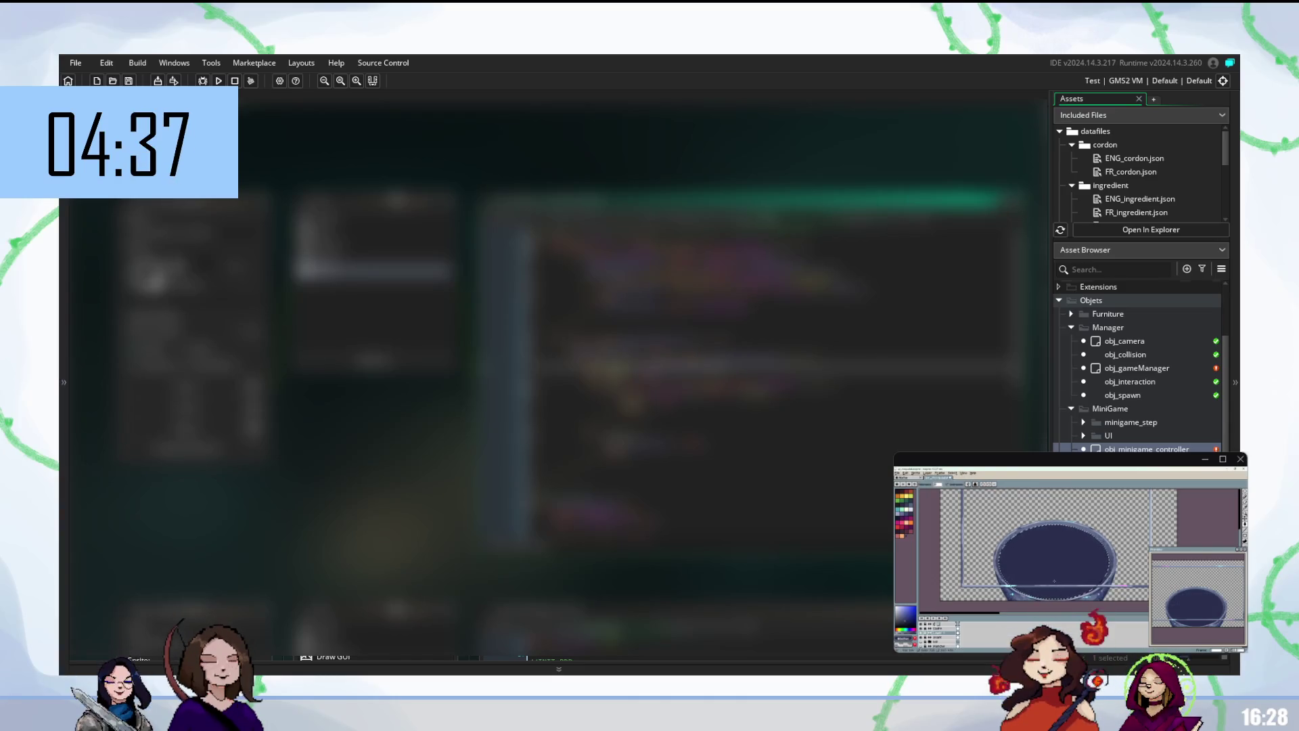
scroll(1141, 366, "down", 10)
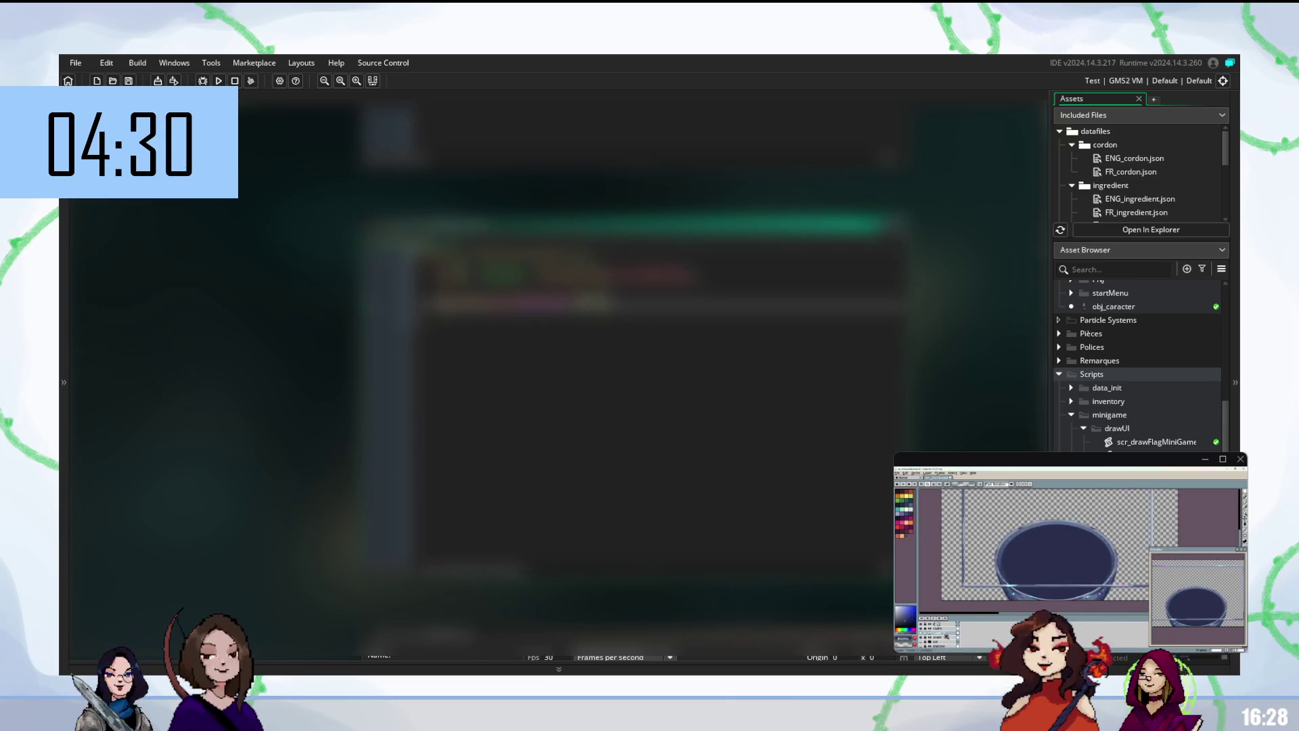
- Build and run the game with F5, and duplicate the bowl sprite's current layer
key("F5")
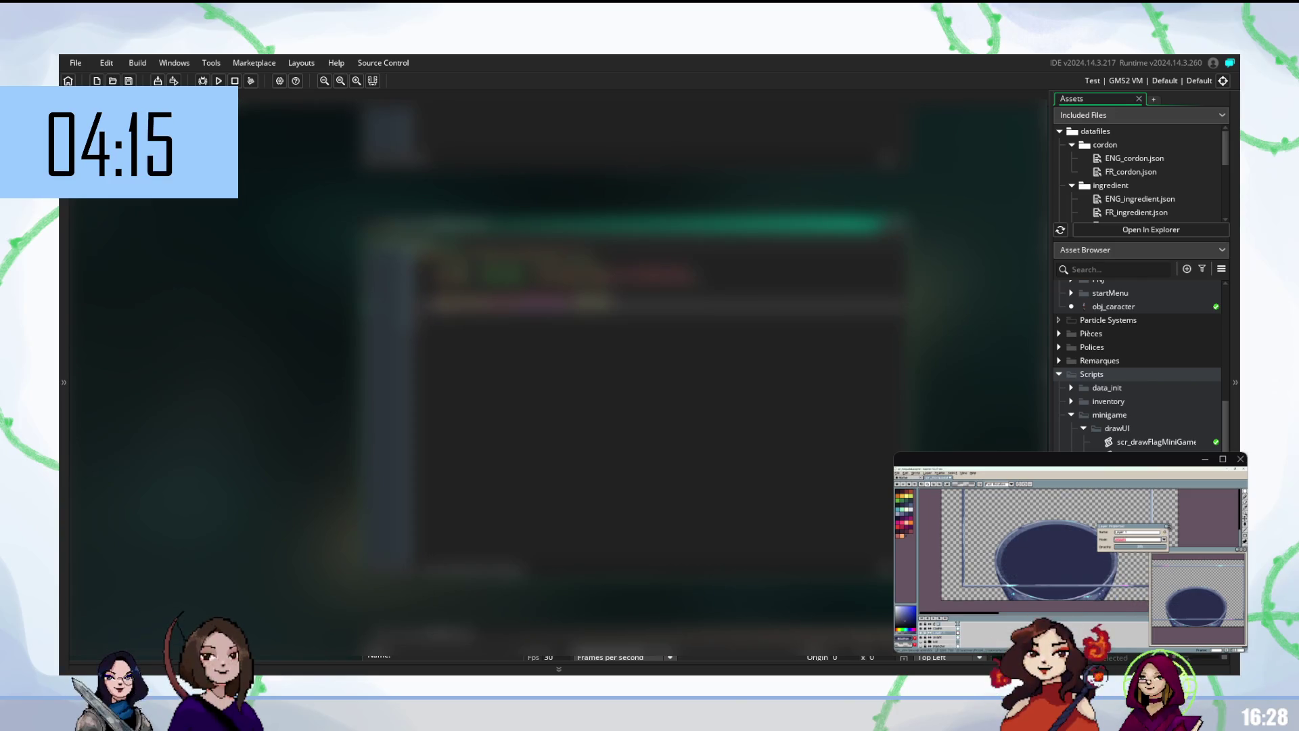
right_click(943, 633)
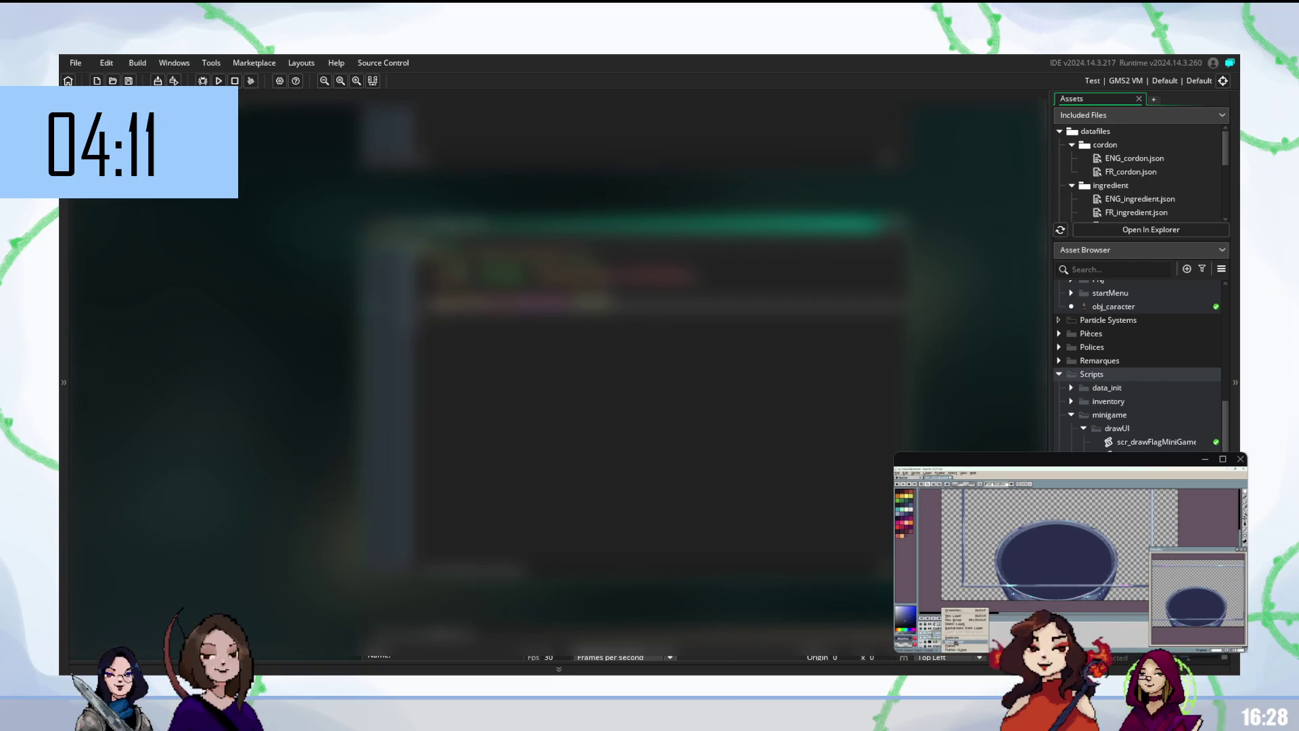
left_click(956, 640)
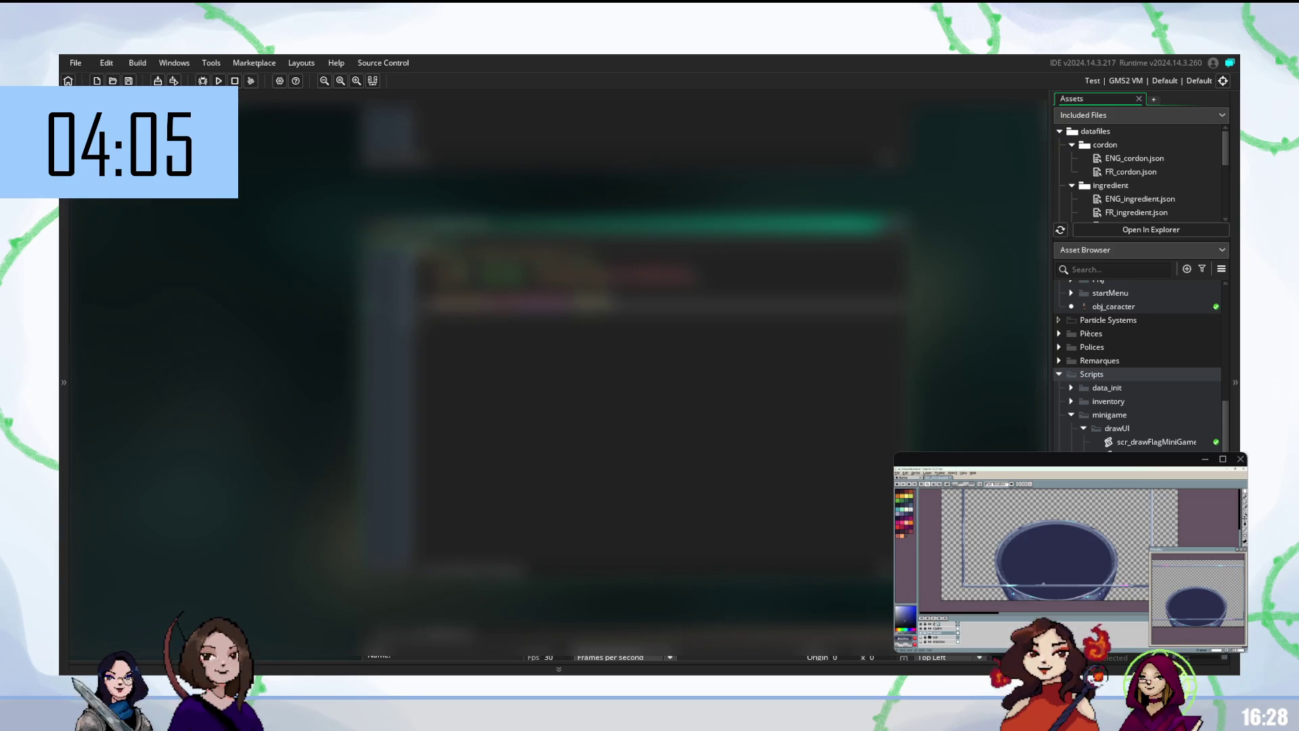
- Select the scr_drawTeacherFBM script under Scripts > minigame > drawUI
scroll(636, 406, "down", 5)
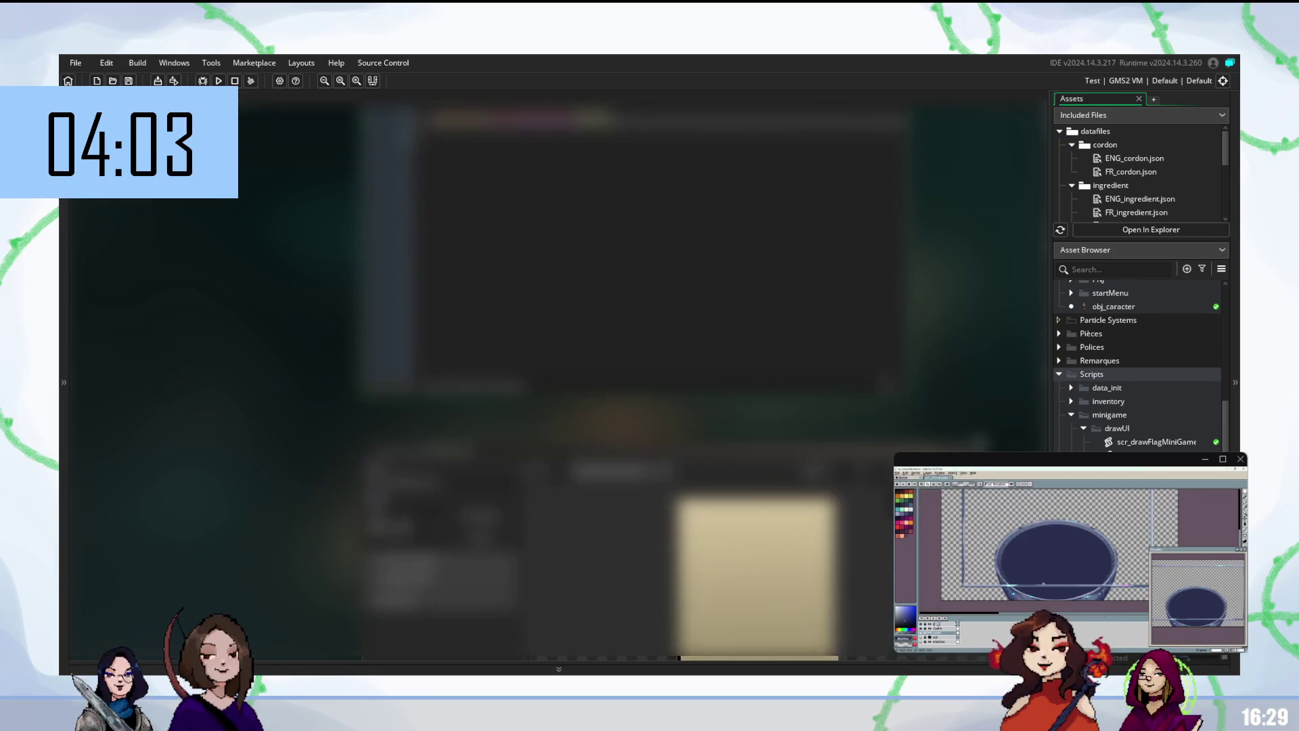
scroll(636, 379, "down", 3)
scroll(637, 379, "up", 8)
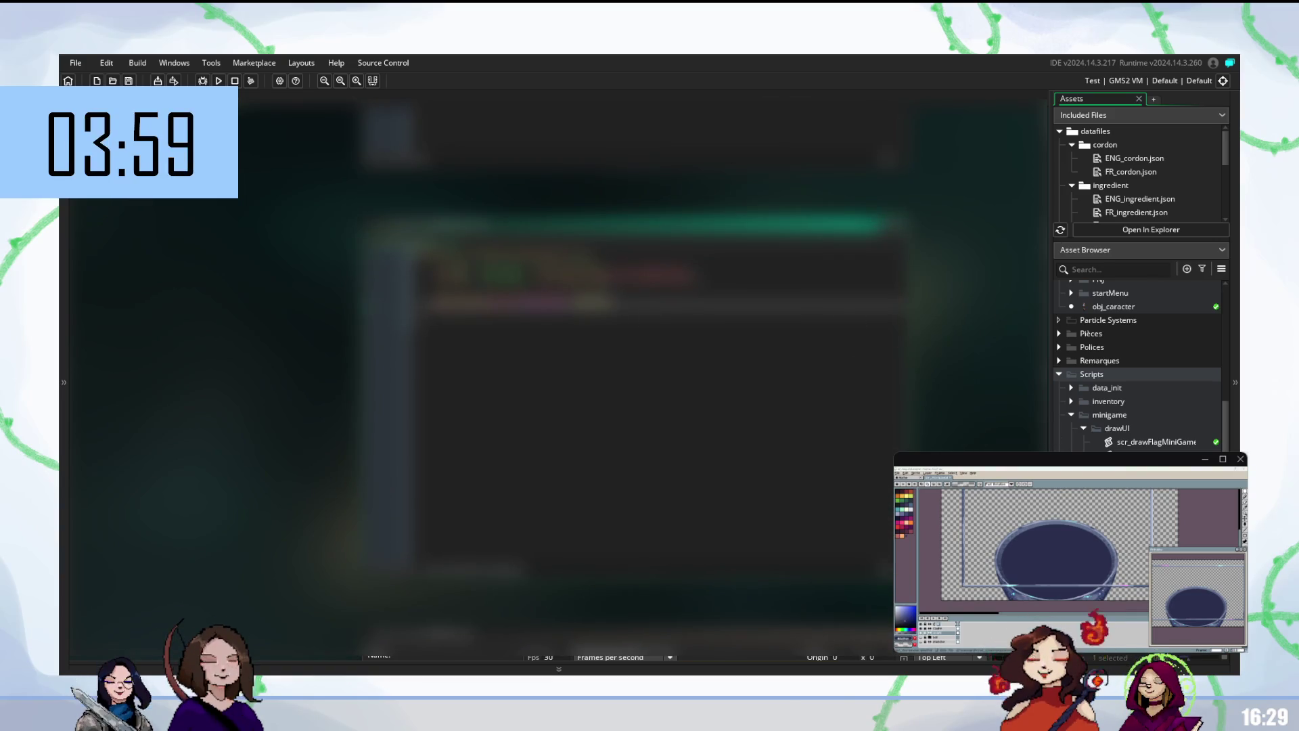
left_click(1156, 443)
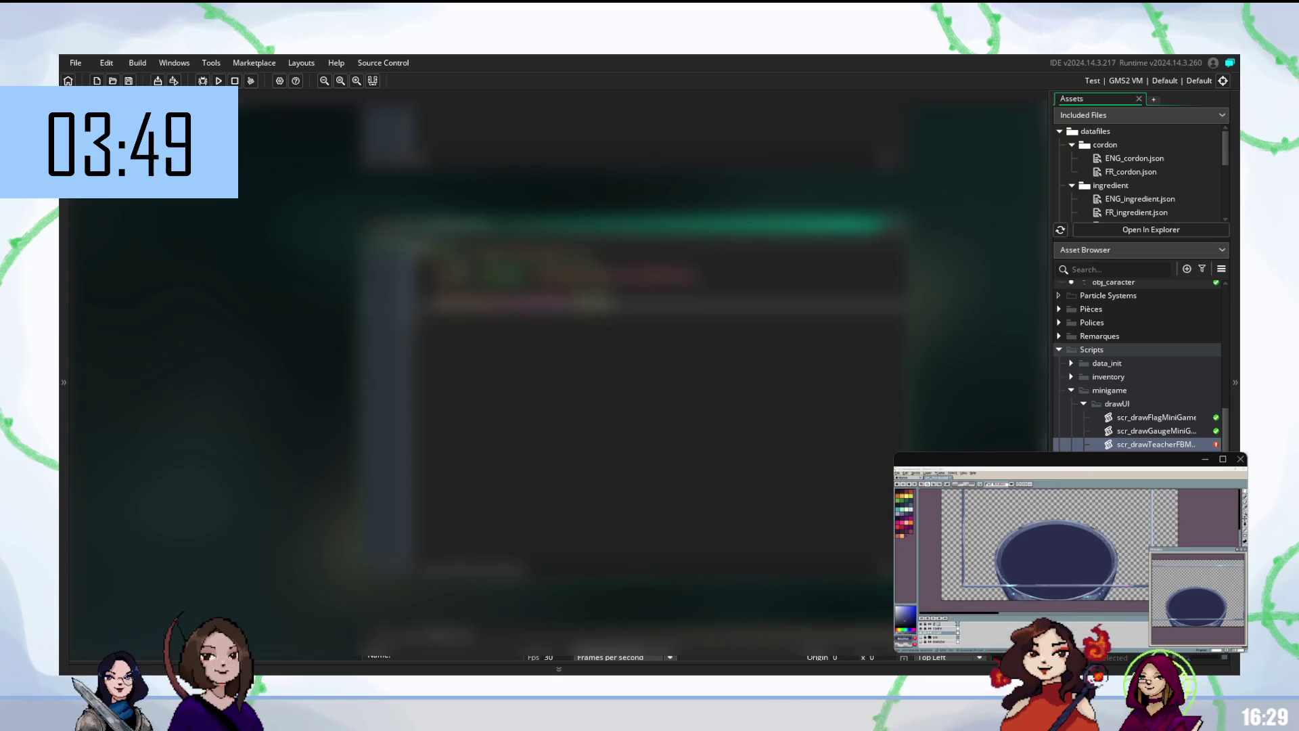
scroll(1137, 366, "up", 5)
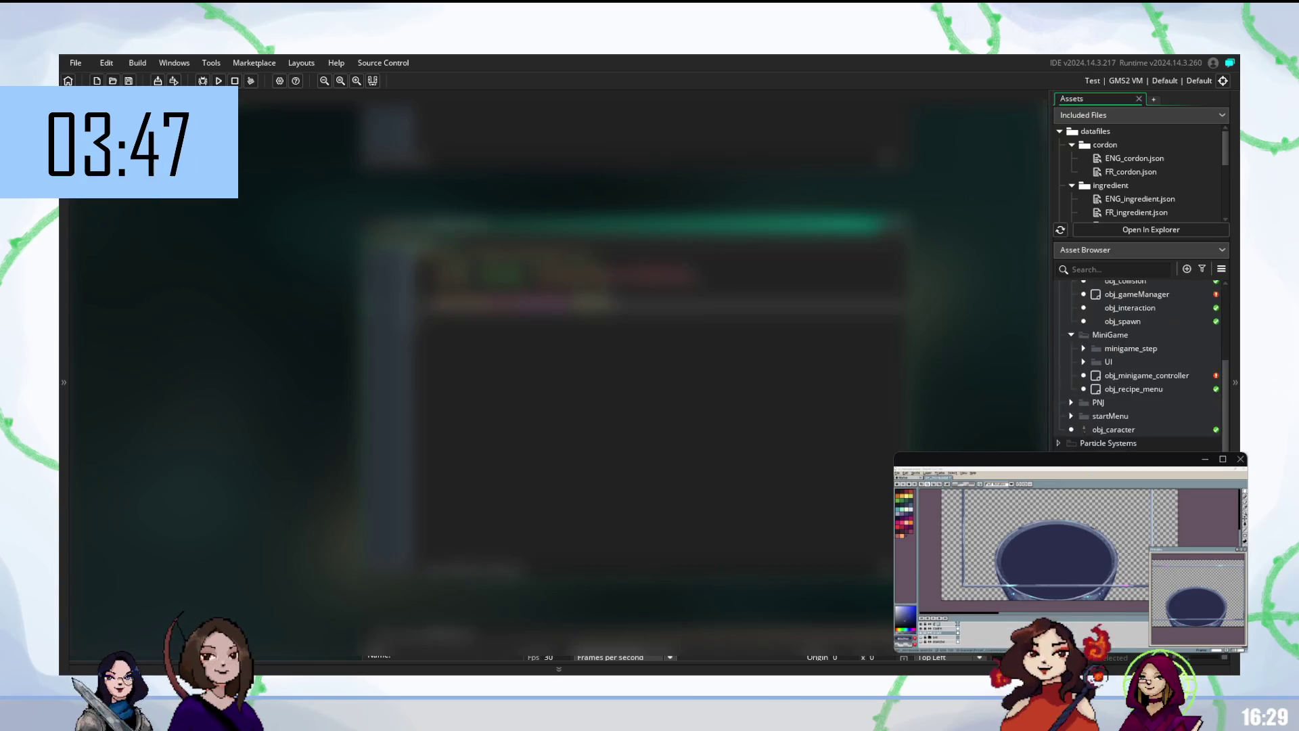
scroll(1137, 365, "down", 3)
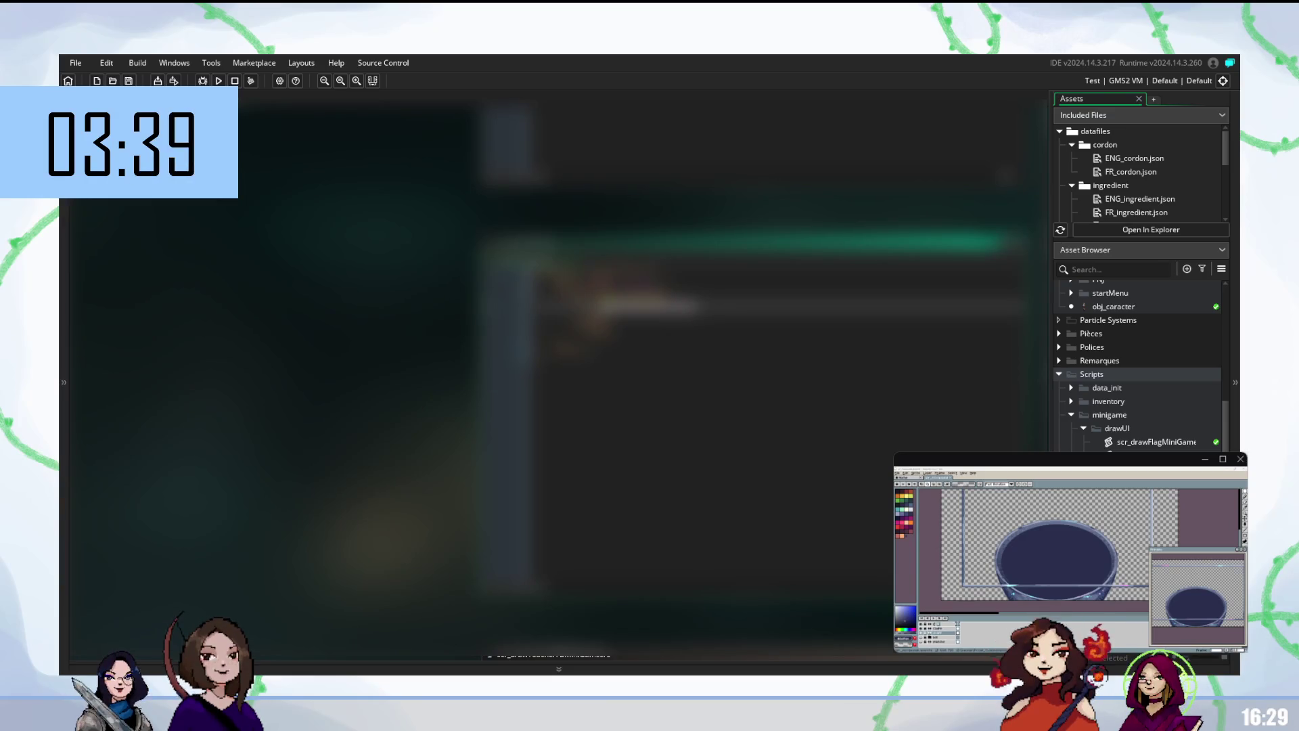
scroll(1137, 365, "down", 10)
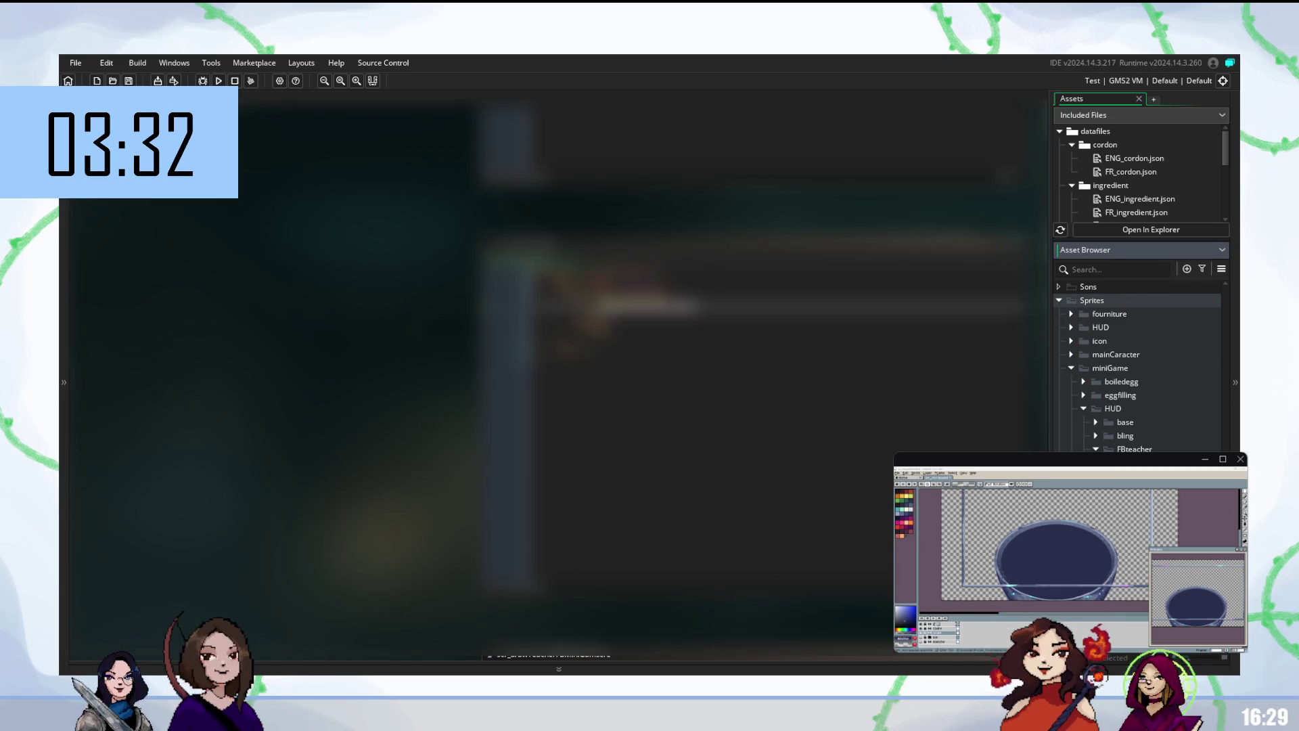
scroll(1141, 366, "down", 15)
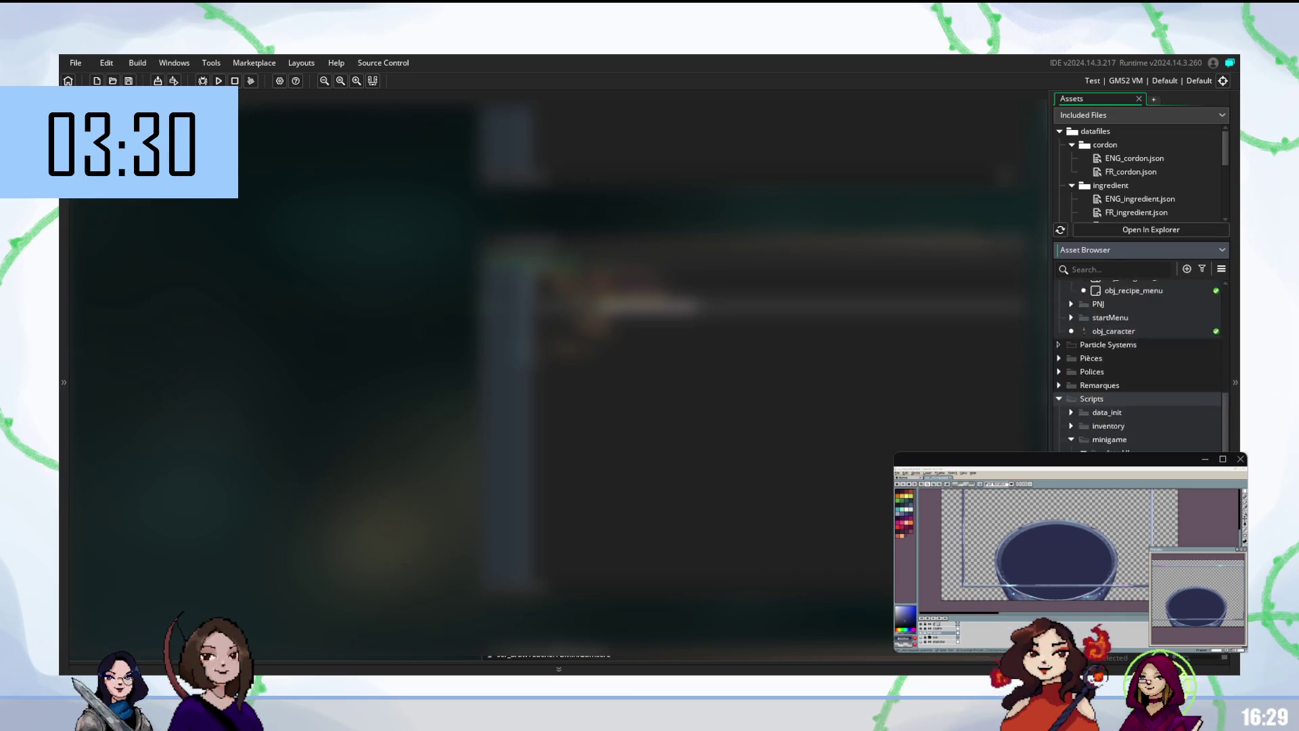
scroll(474, 359, "right", 3)
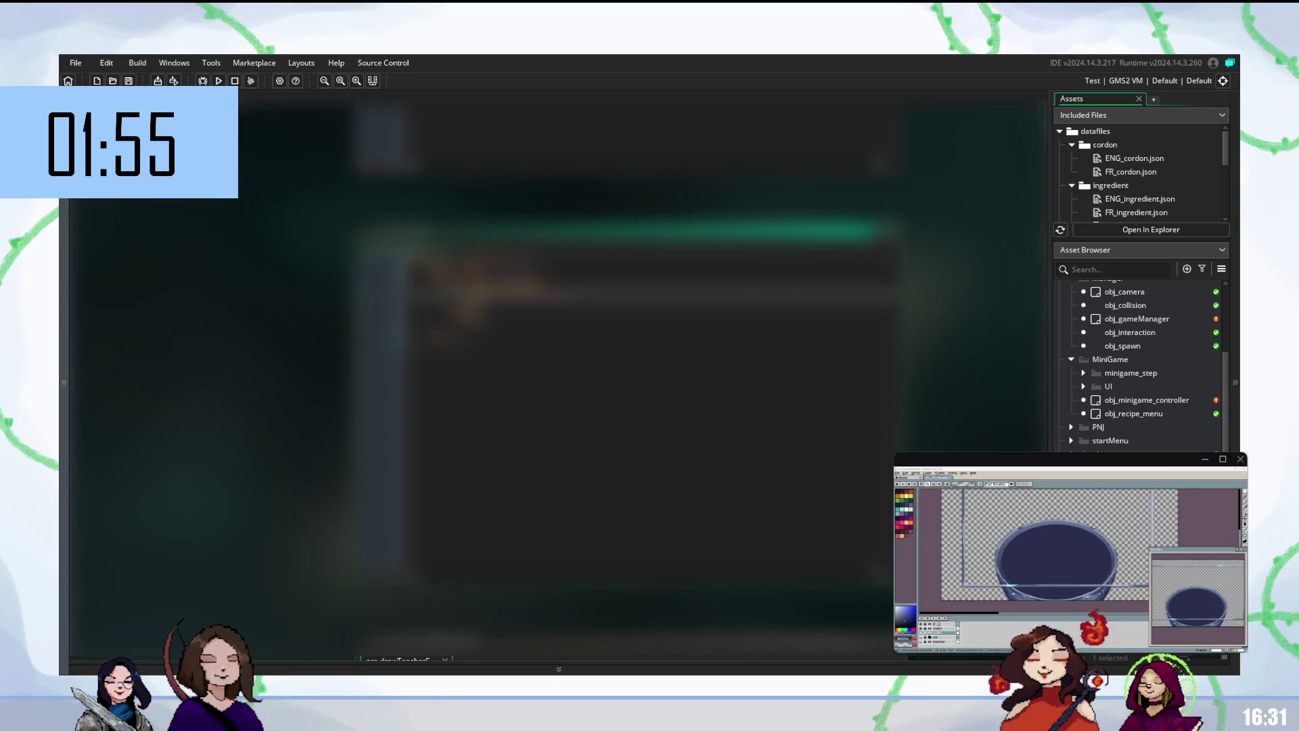
scroll(1137, 379, "down", 3)
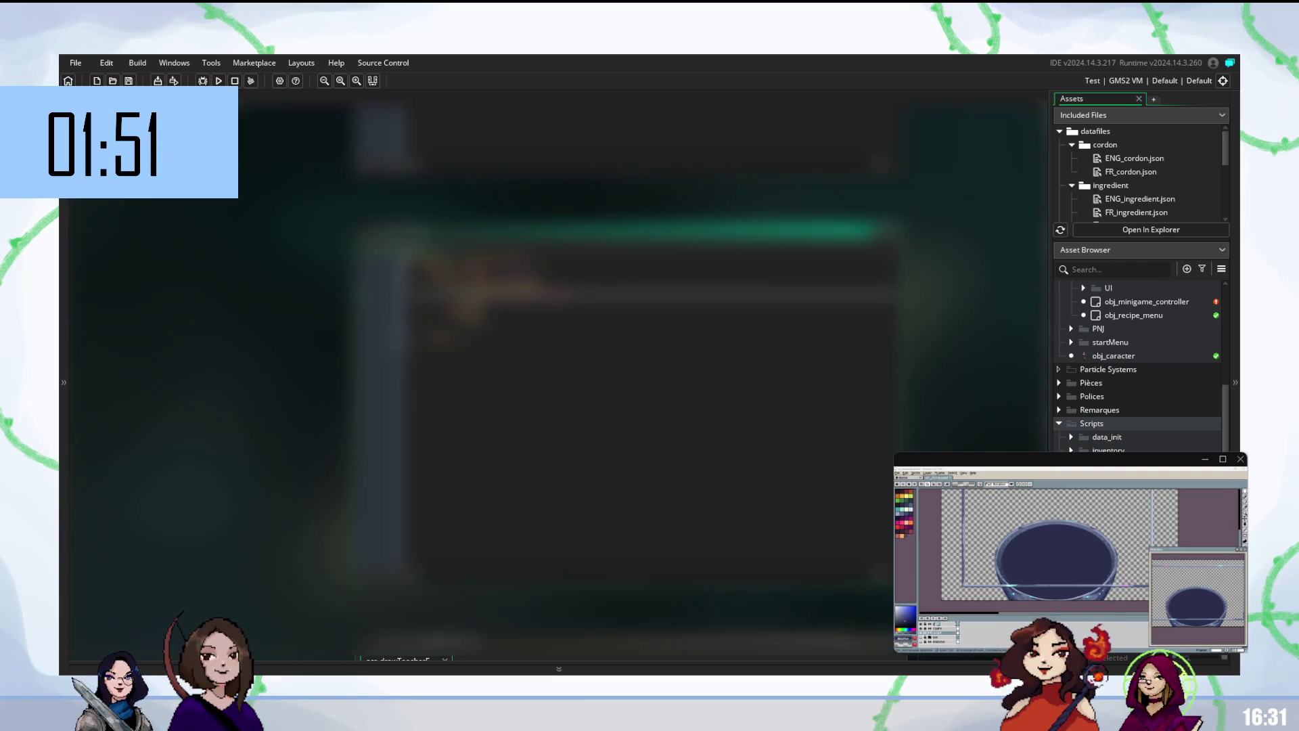
scroll(1140, 366, "down", 10)
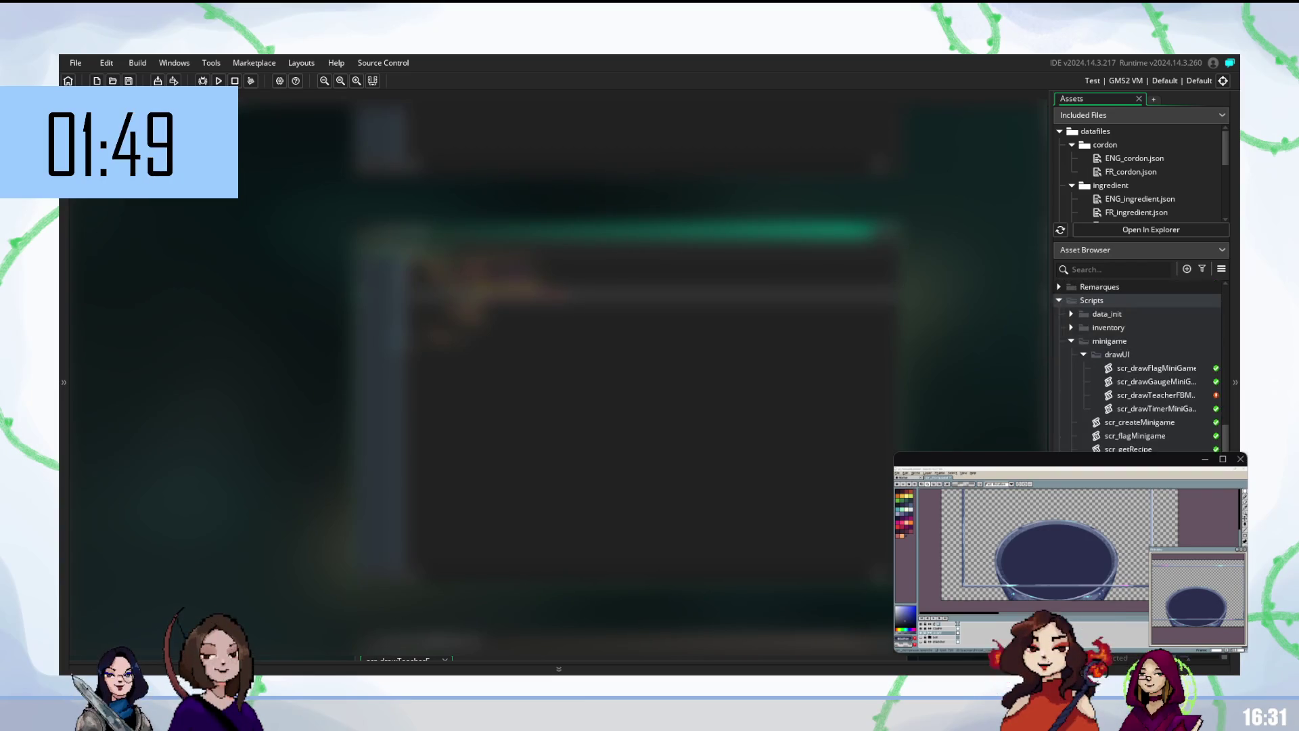
scroll(1140, 366, "down", 1)
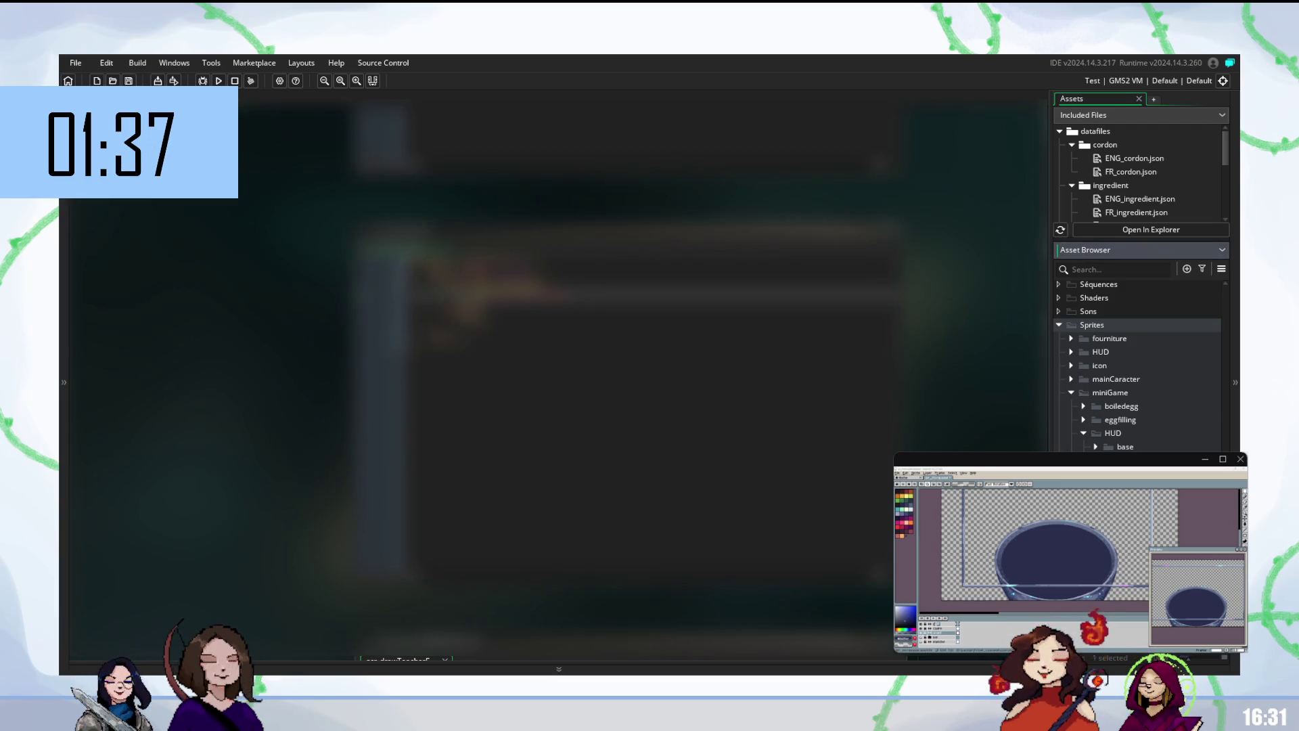
right_click(1059, 278)
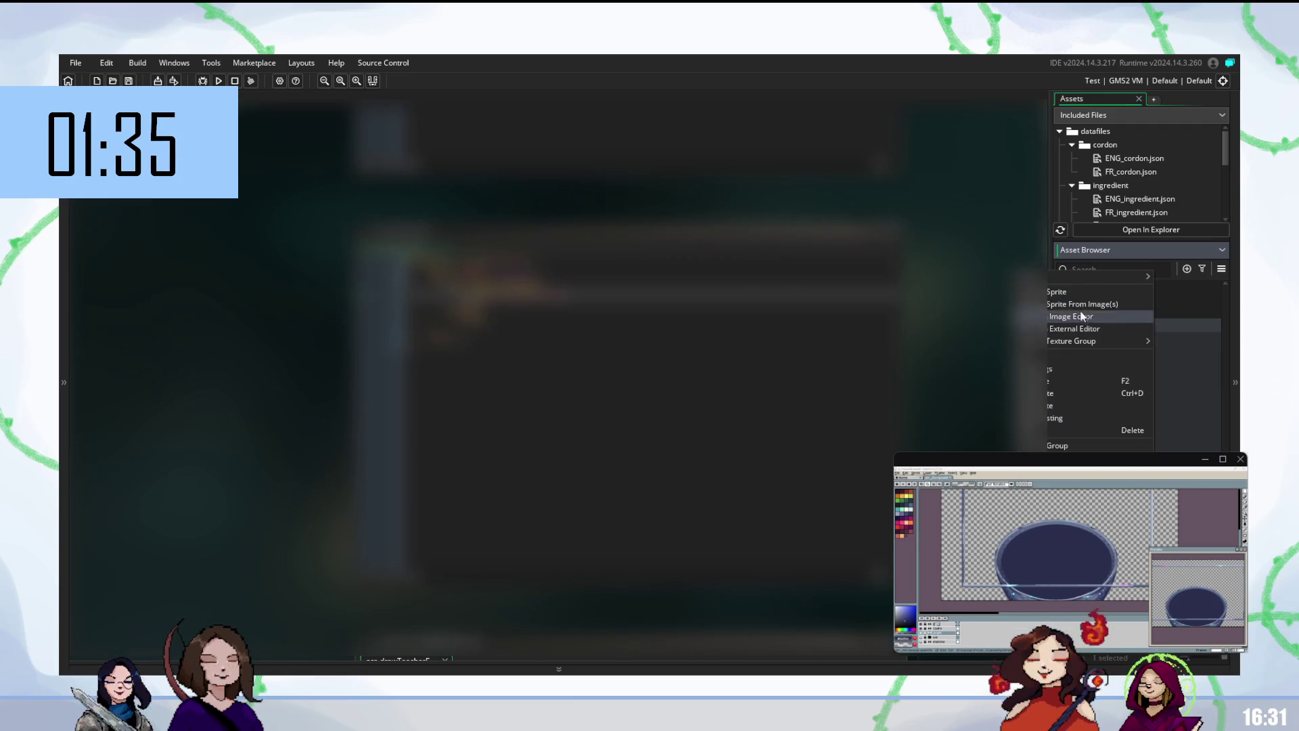
key("Escape")
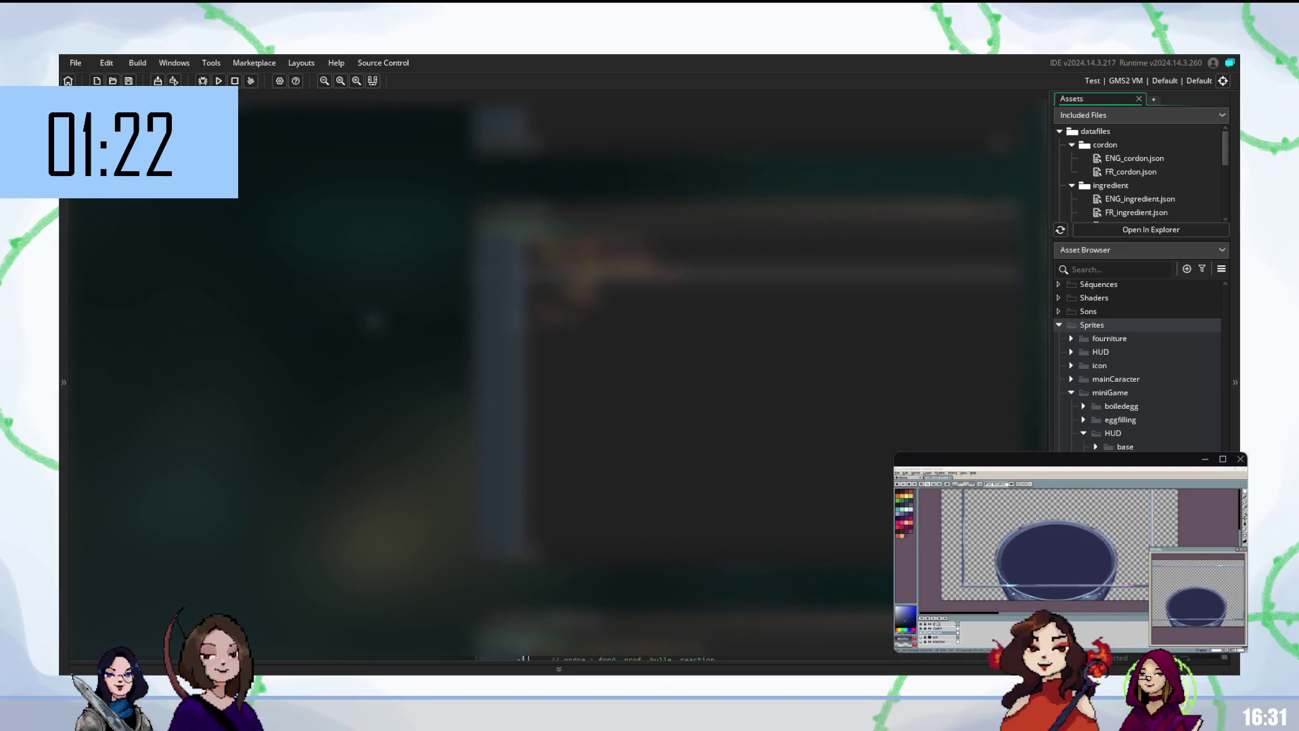
scroll(1137, 365, "up", 10)
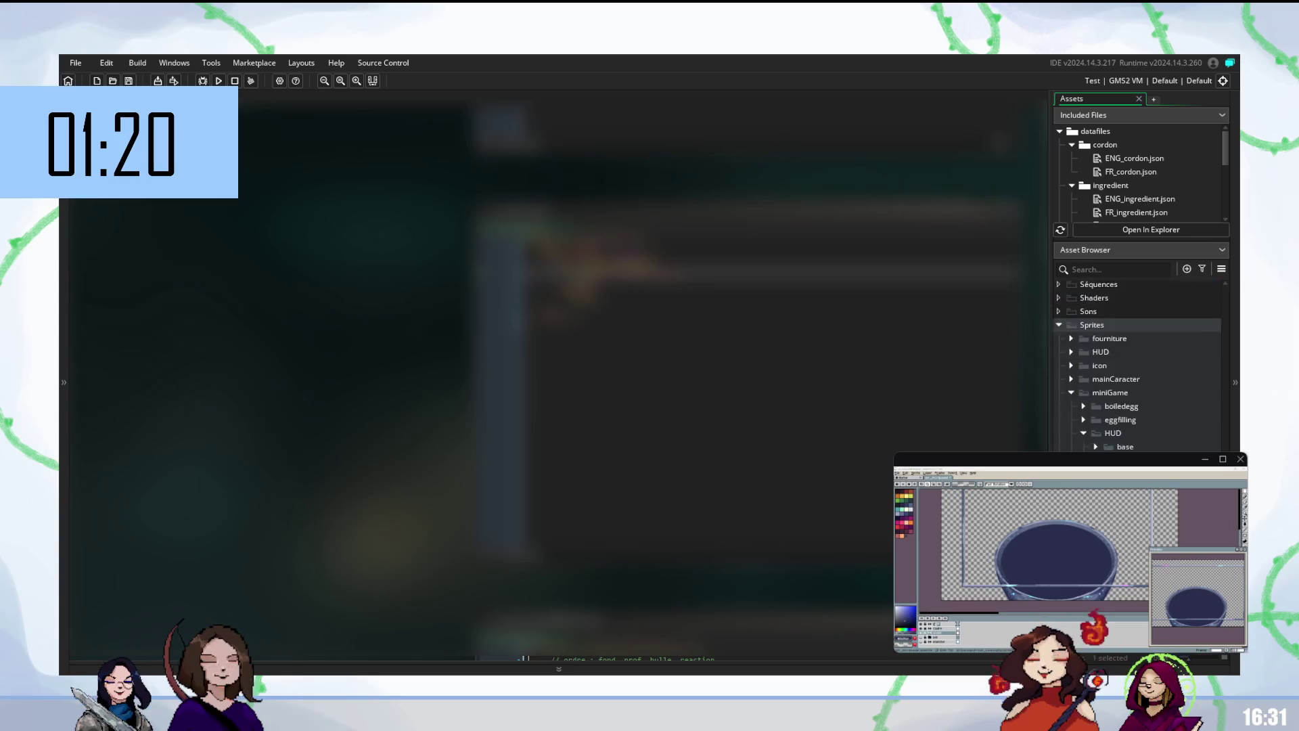
scroll(1141, 366, "up", 5)
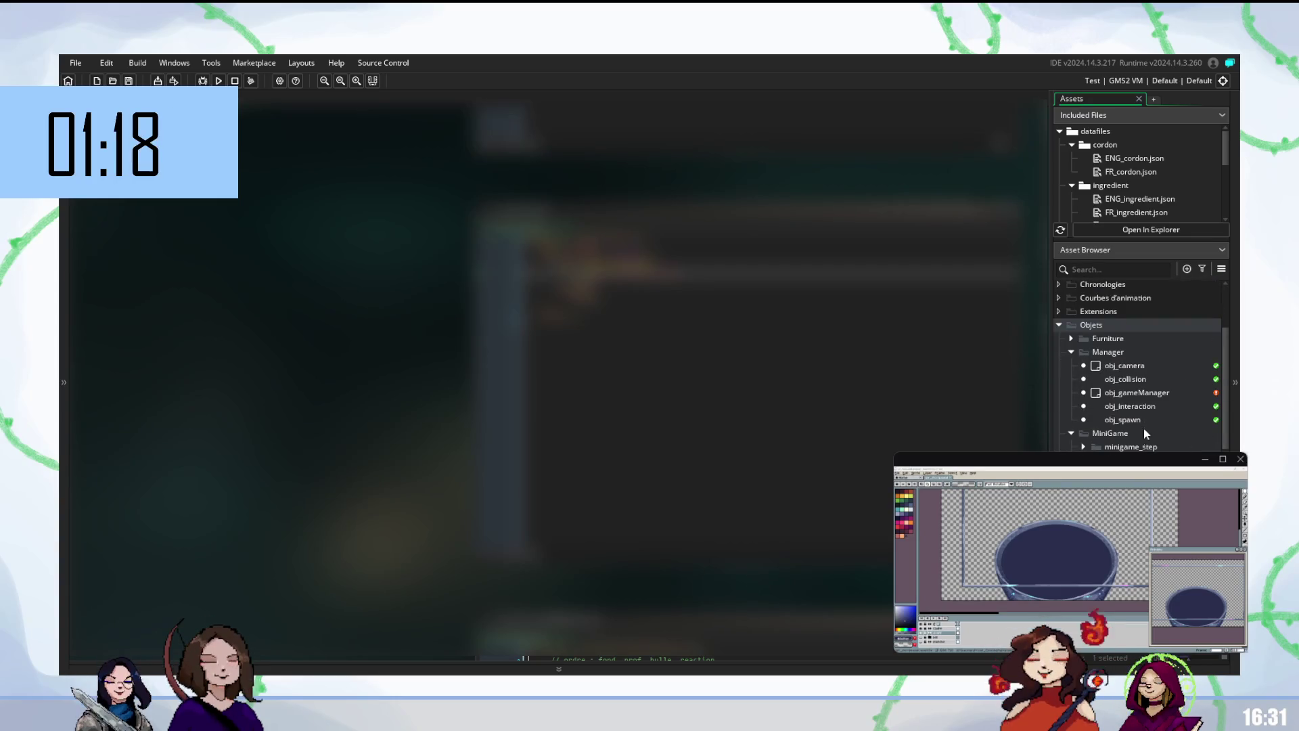
double_click(1139, 391)
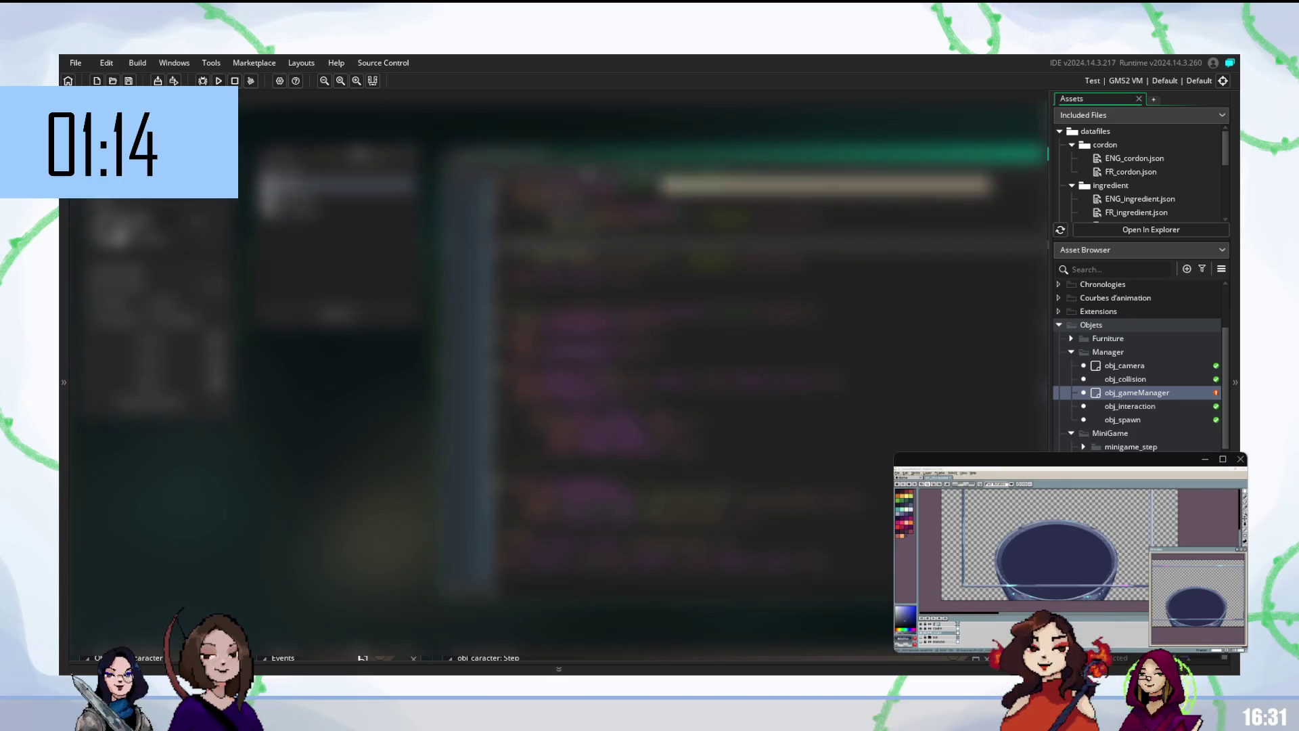
- Scroll through the Asset Browser's obj_caracter, data_init, inventory and minigame script folders and sprites
scroll(764, 377, "down", 2)
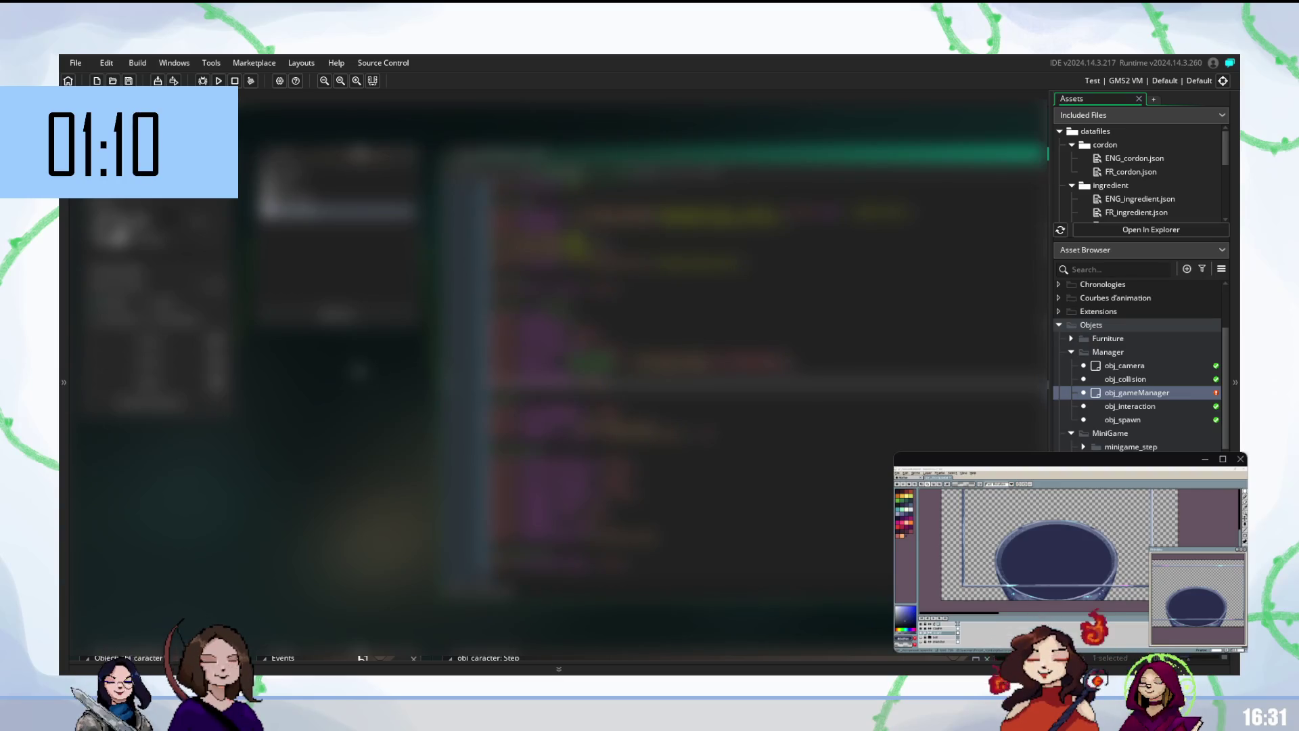
scroll(1140, 366, "down", 5)
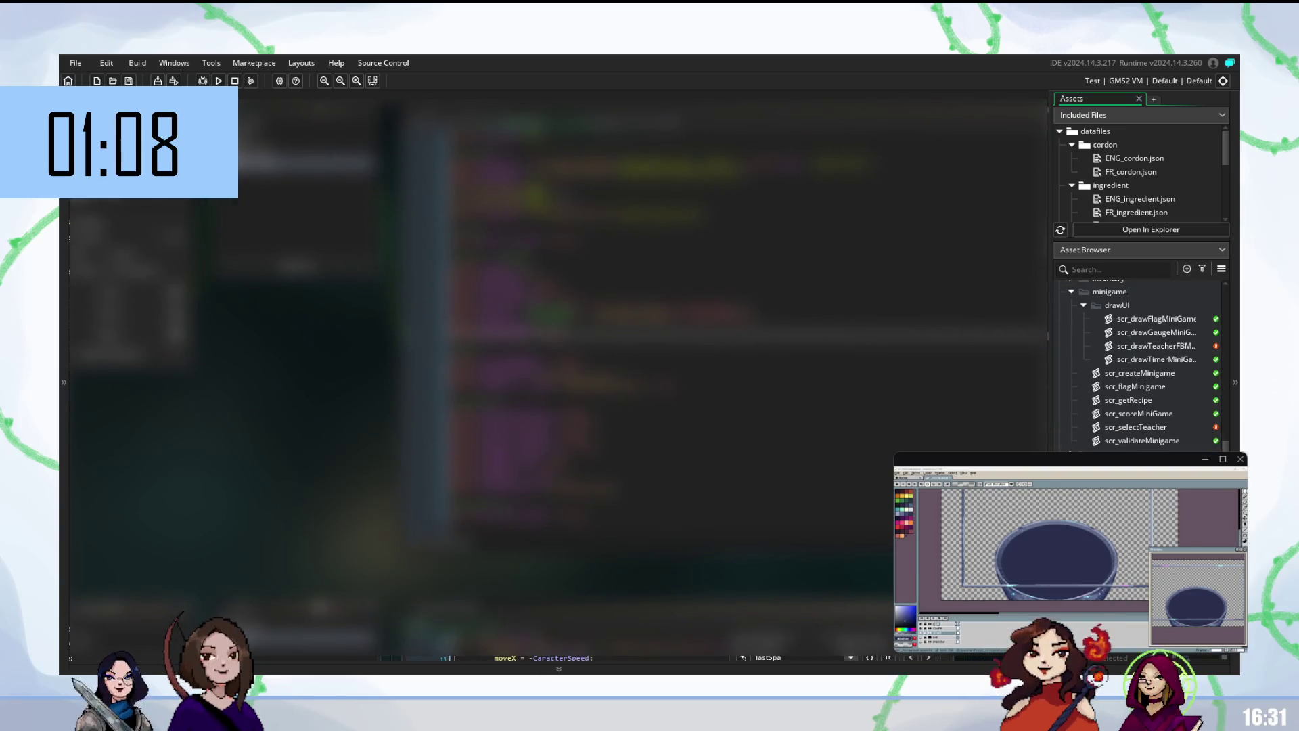
scroll(1141, 365, "down", 3)
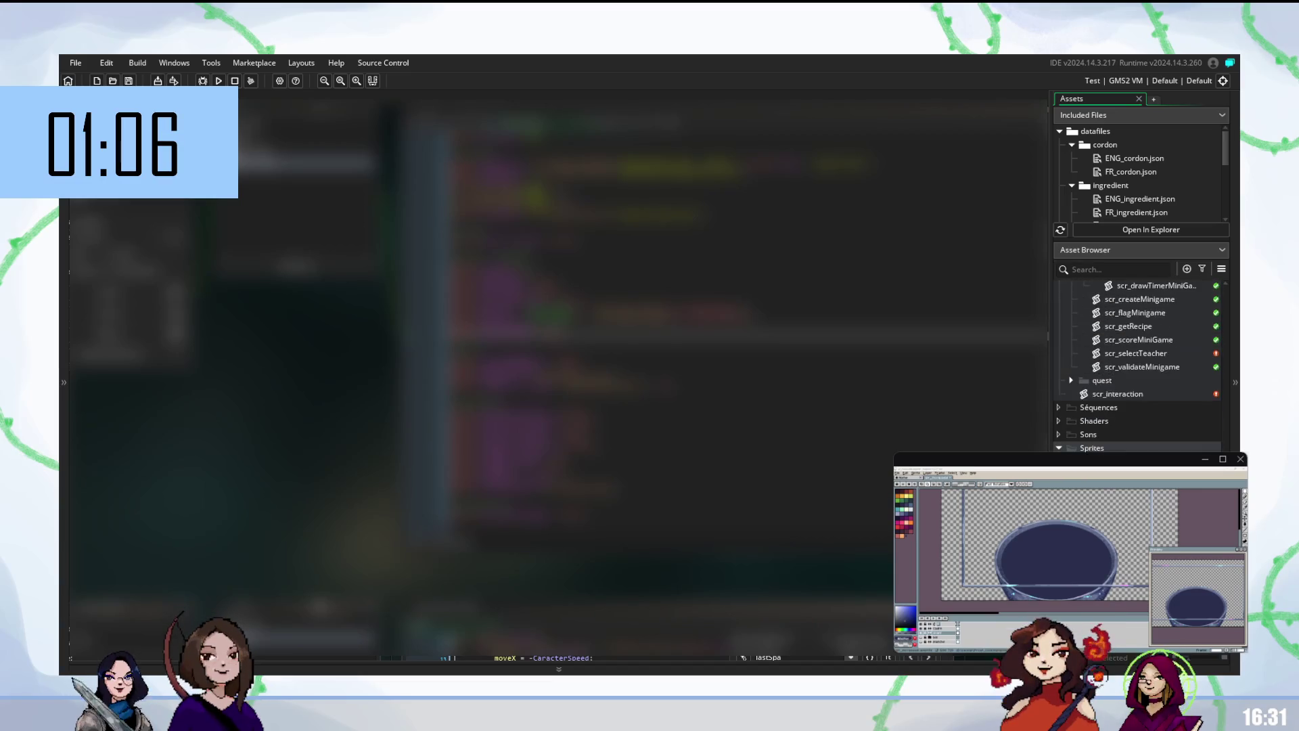
scroll(1140, 366, "up", 5)
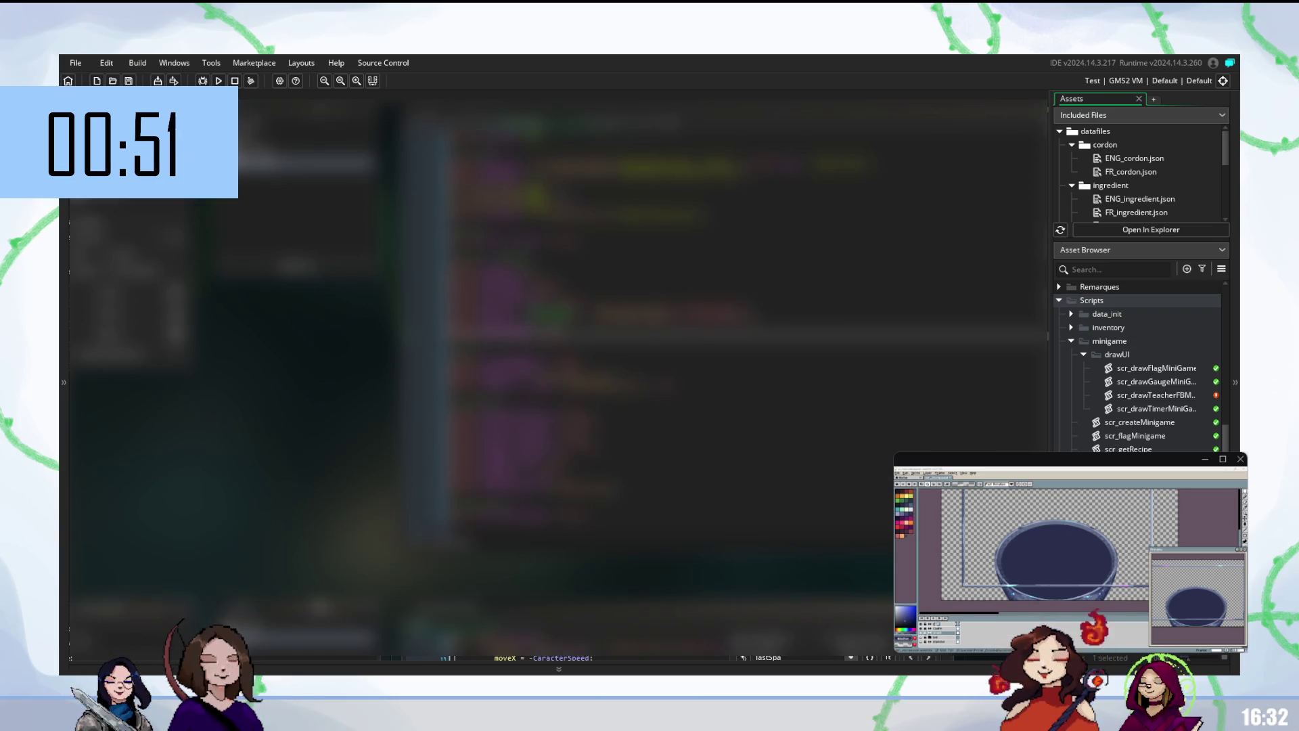
scroll(1137, 365, "down", 5)
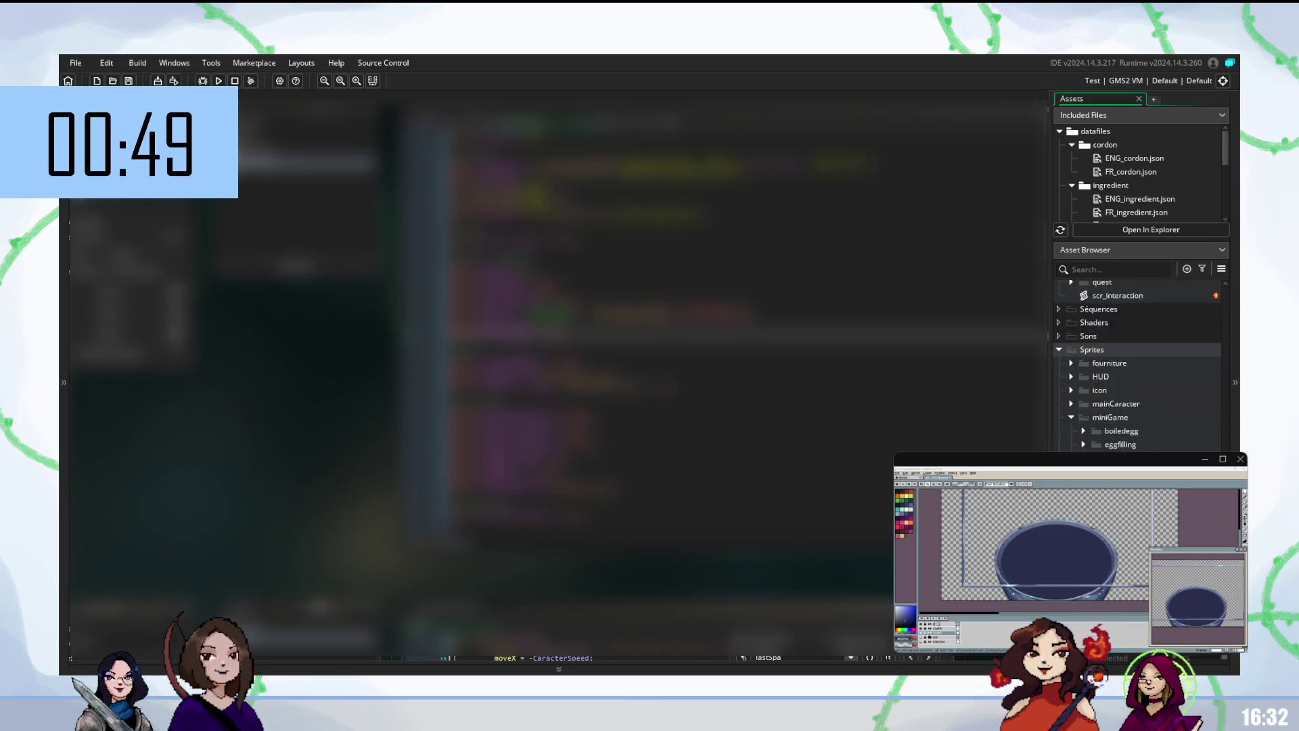
scroll(1137, 365, "up", 4)
scroll(1137, 366, "up", 2)
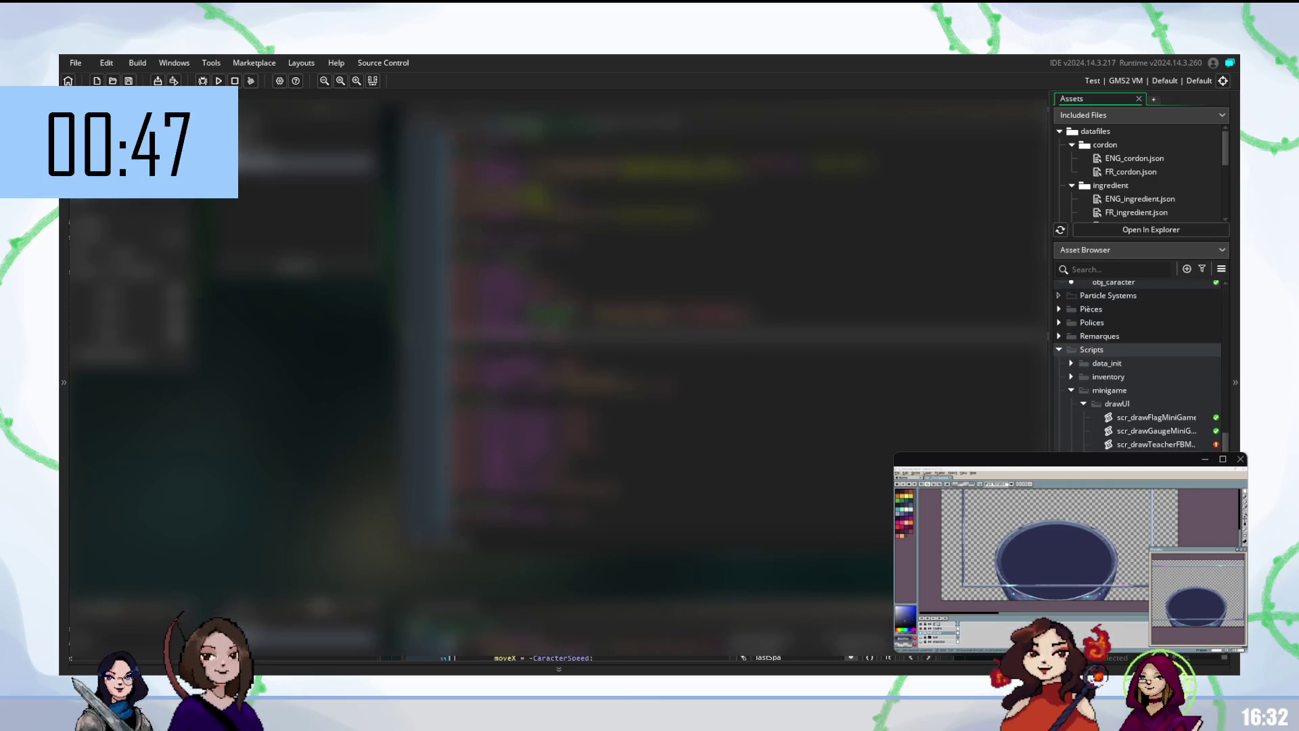
scroll(1136, 366, "up", 2)
scroll(1137, 366, "down", 1)
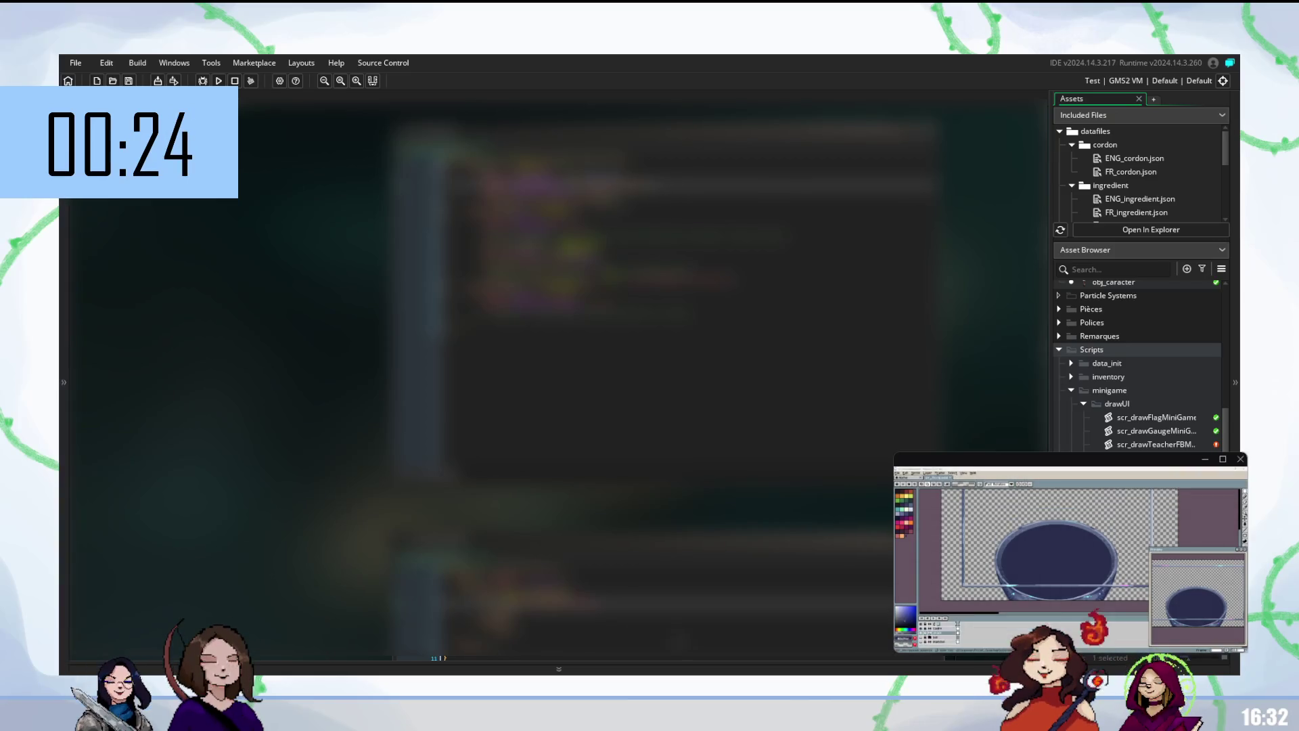
- Build and run the game project with F5 to test it
key("F5")
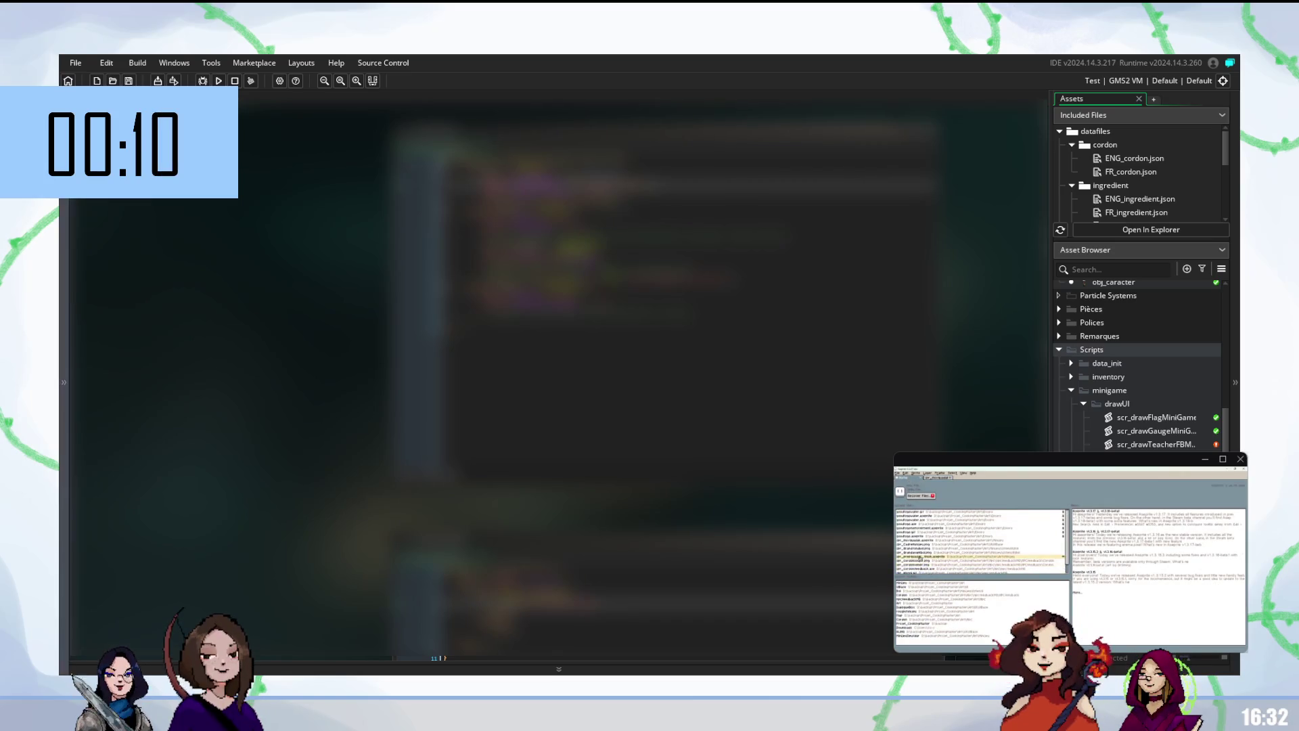
mouse_move(1069, 555)
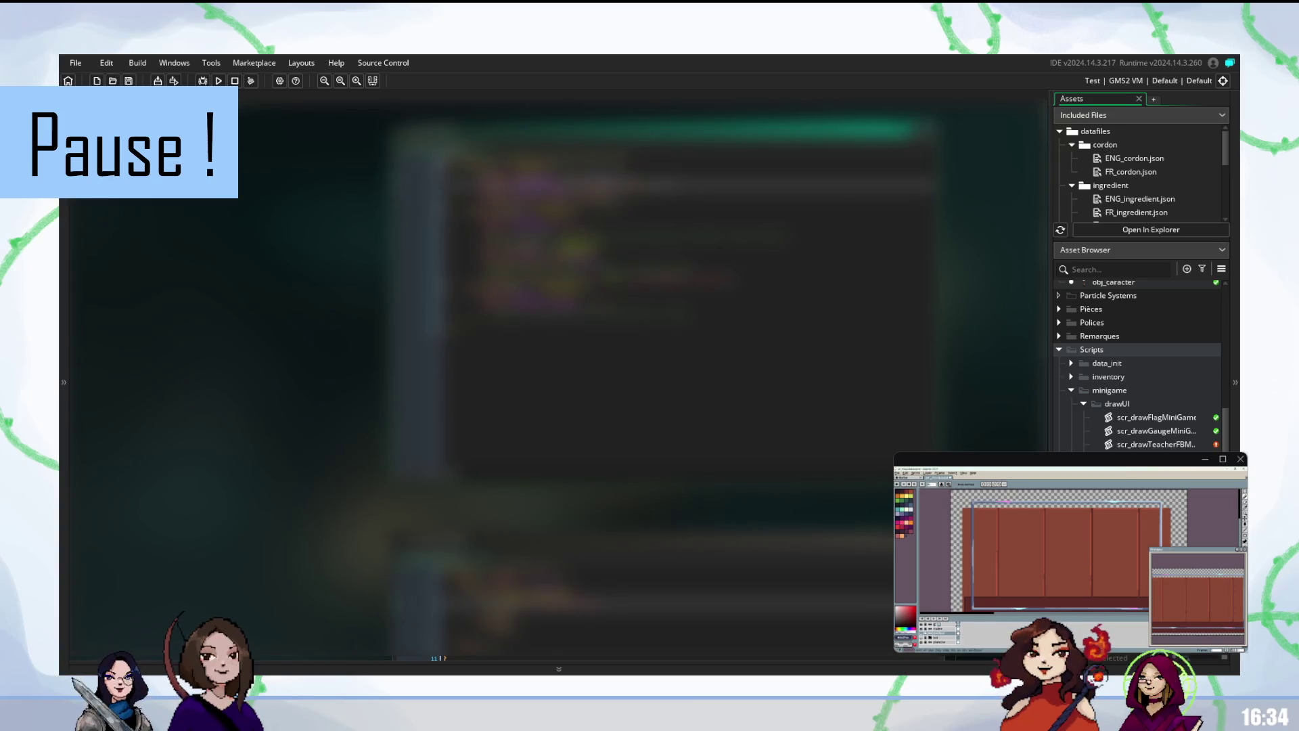
- Reopen obj_gameManager, then open the scr_selectTeacher minigame script
left_click(555, 180)
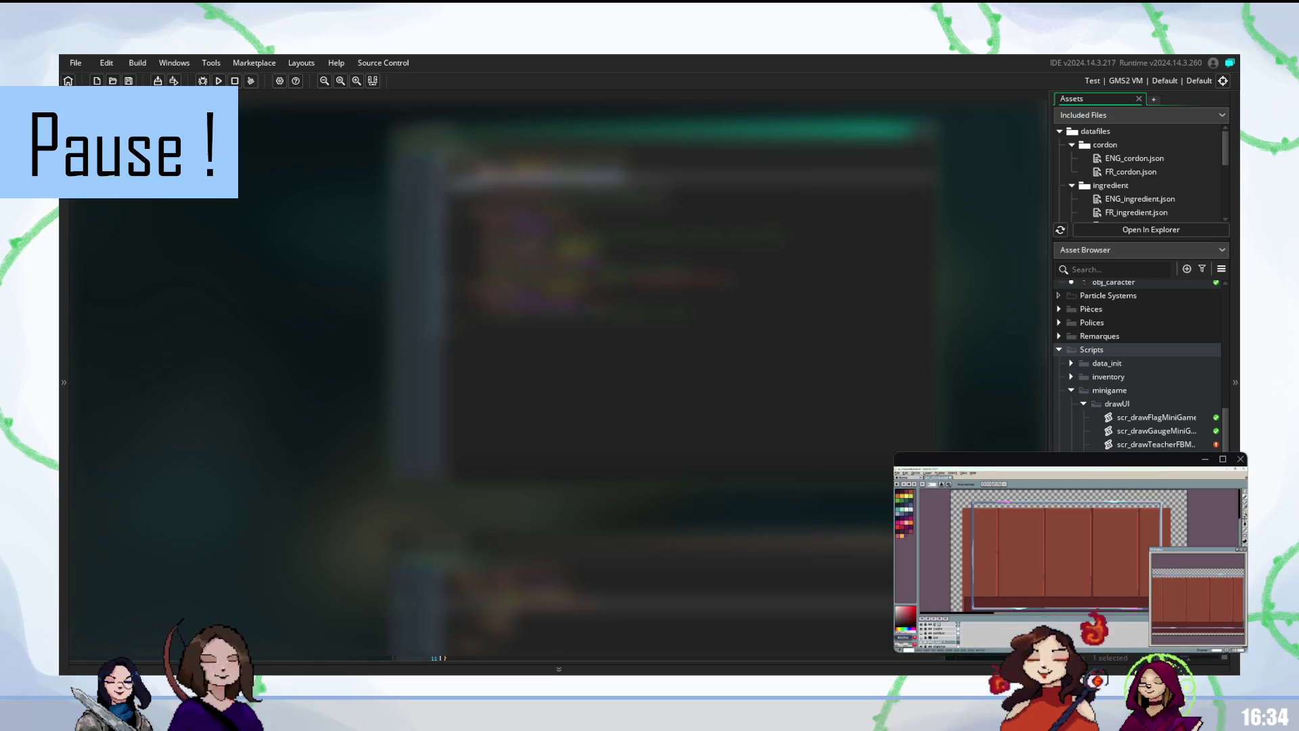
left_click(555, 206)
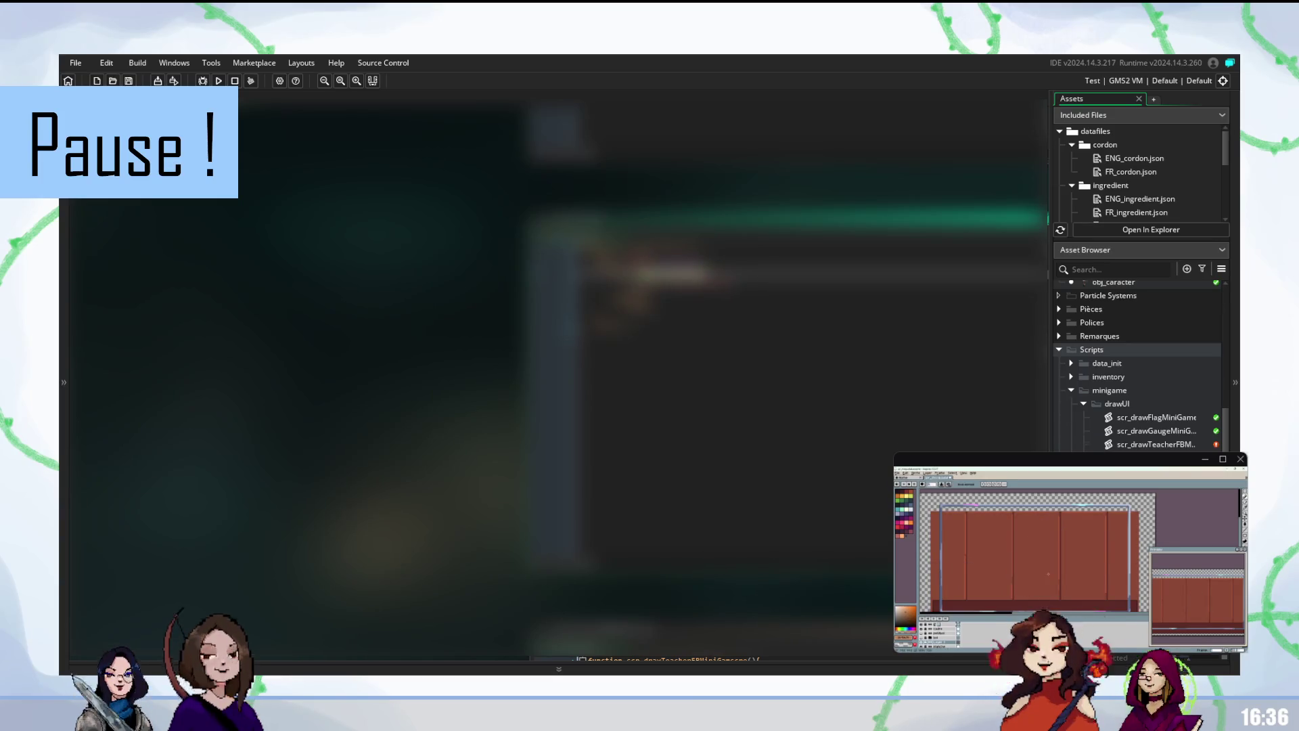
scroll(1137, 366, "up", 5)
double_click(1137, 343)
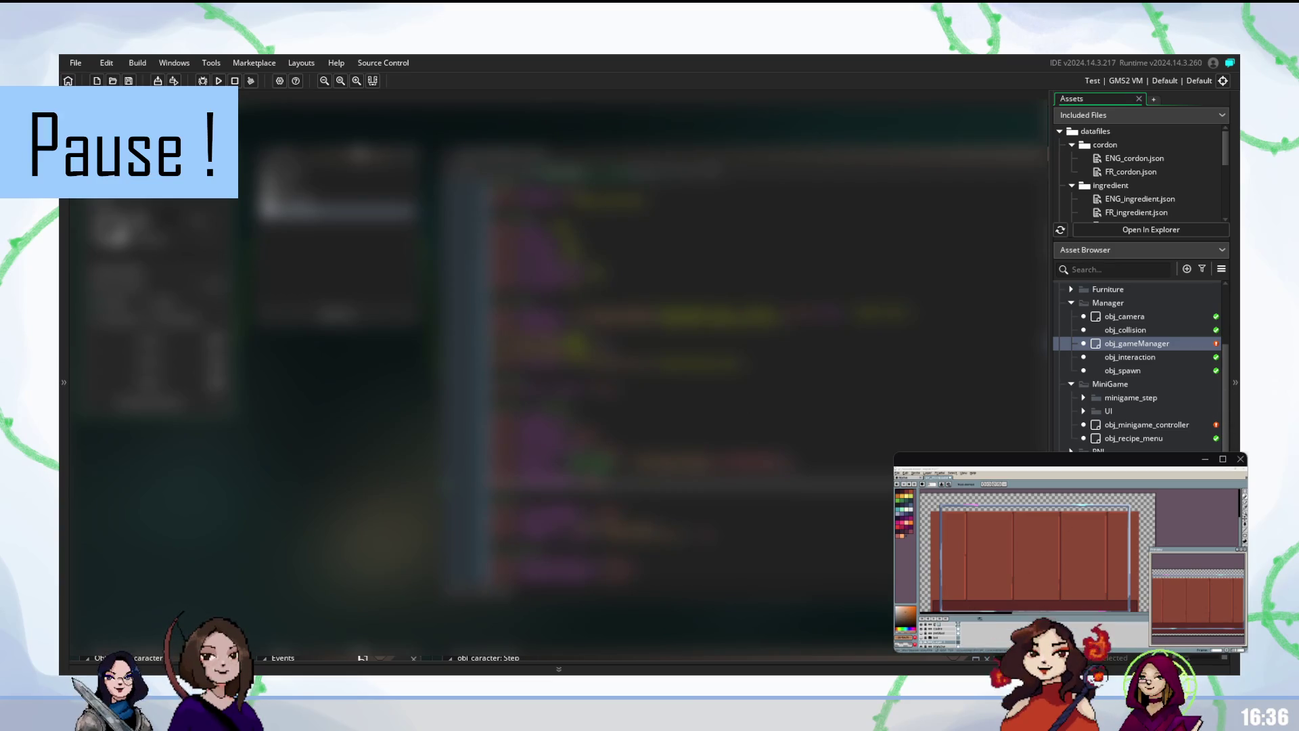
scroll(1141, 365, "down", 5)
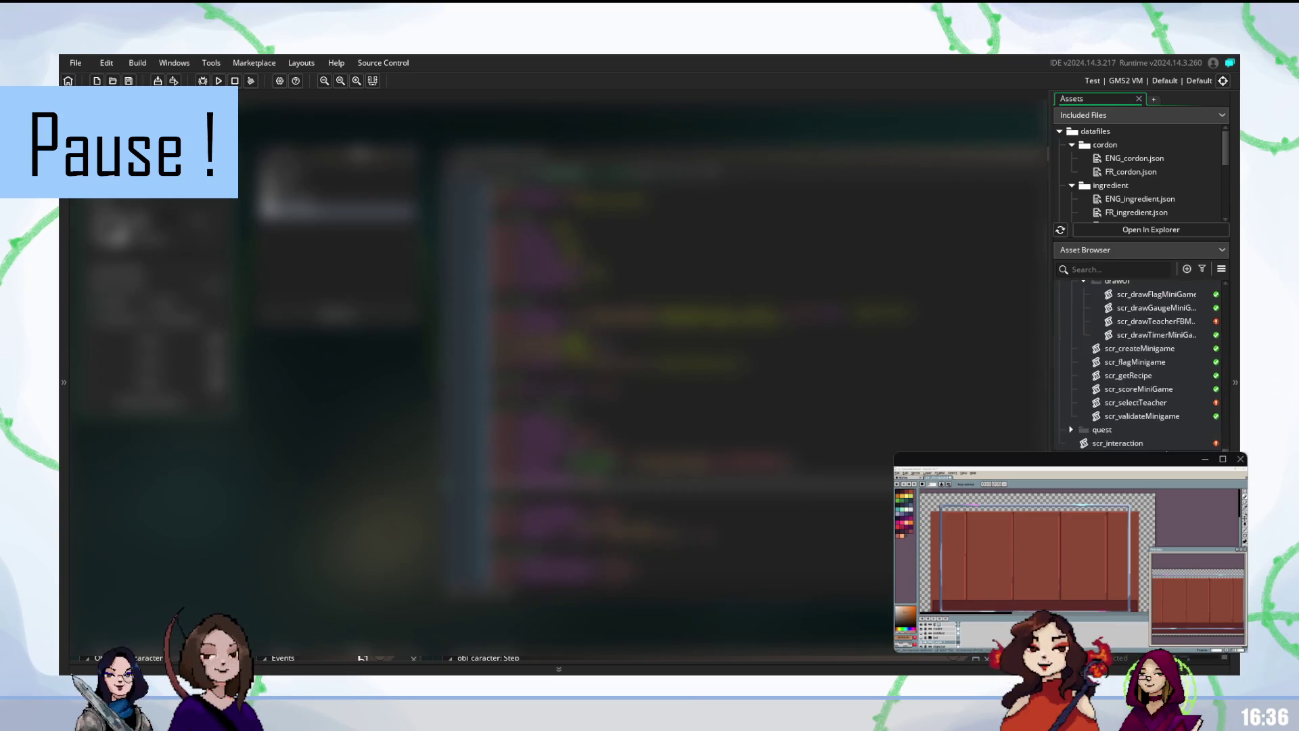
double_click(1146, 404)
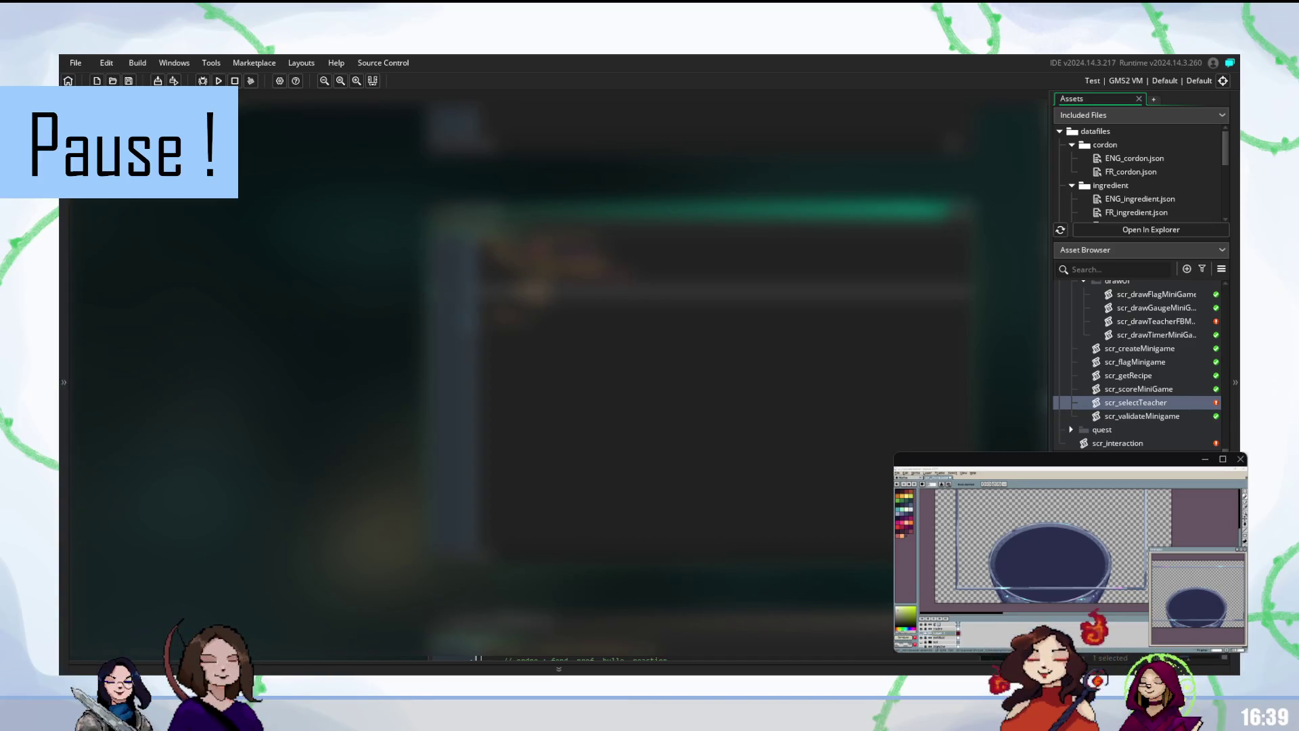
- Open obj_gameManager, paste new lines into its code, then undo the paste
scroll(1137, 365, "up", 3)
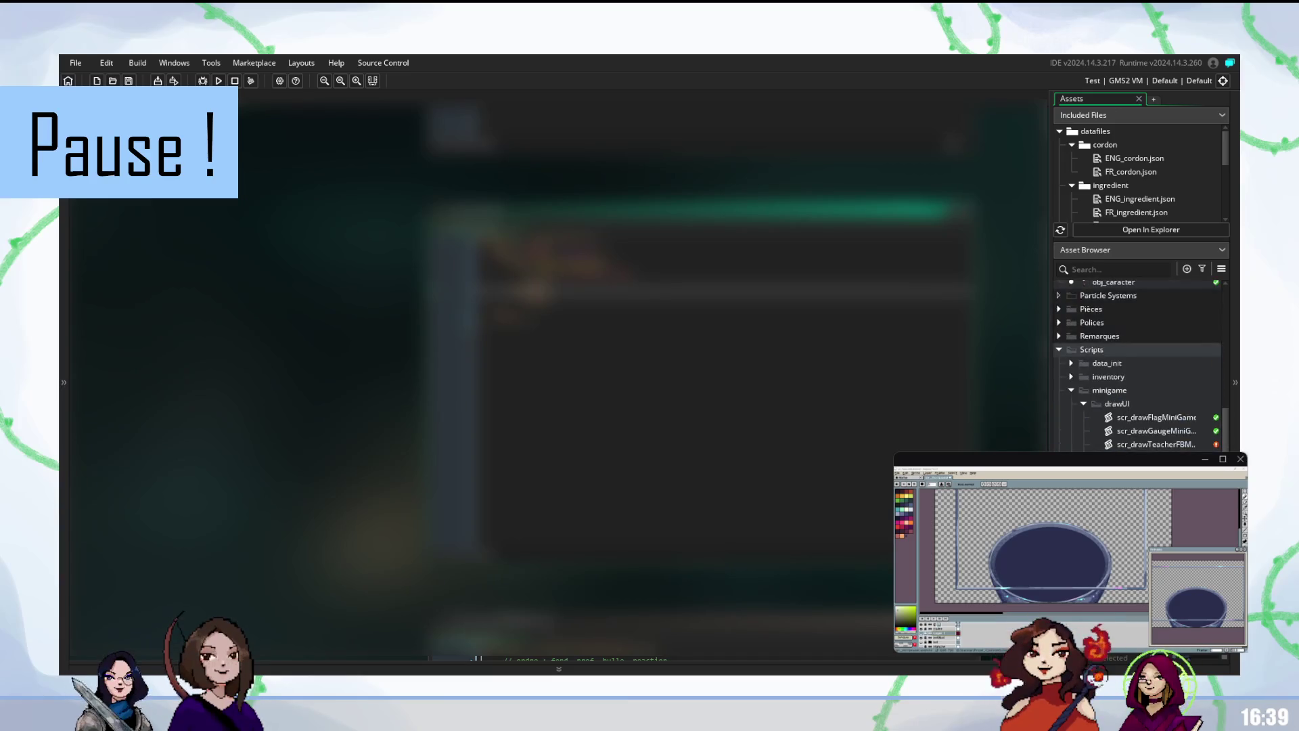
scroll(1136, 366, "up", 2)
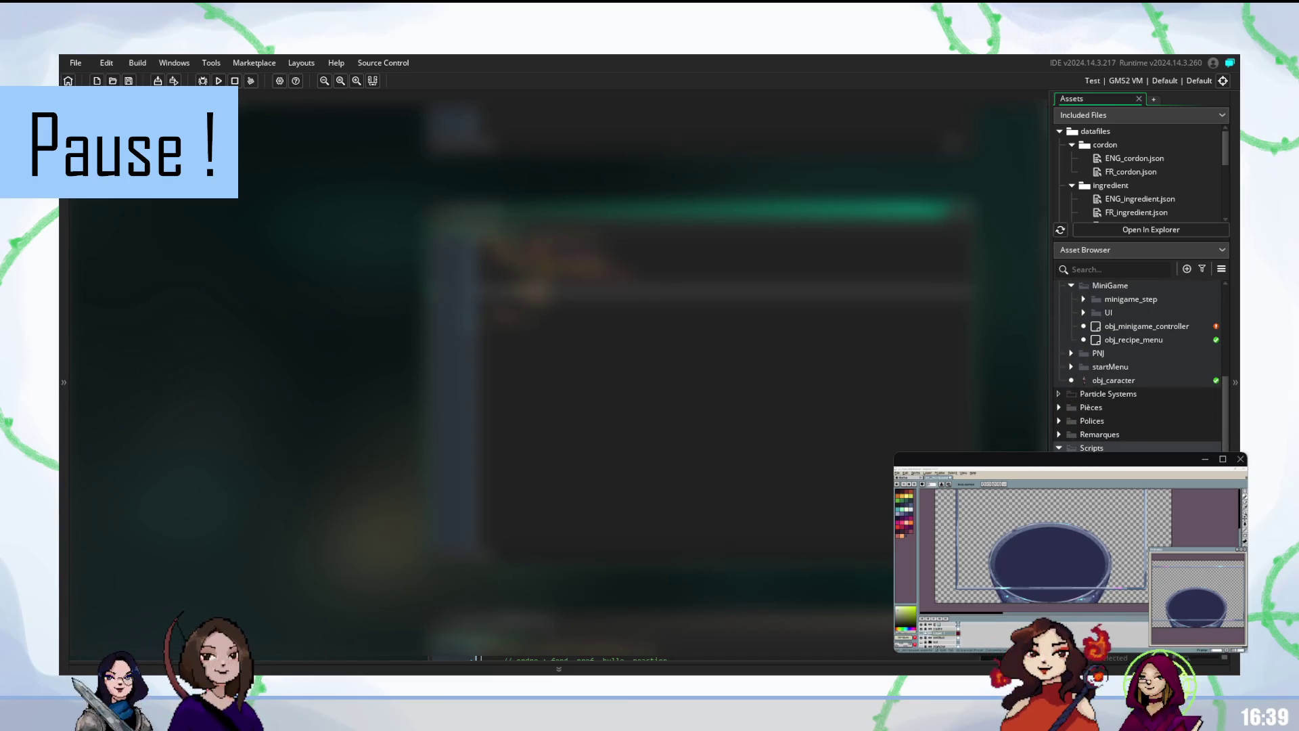
scroll(1137, 365, "up", 1)
double_click(1137, 295)
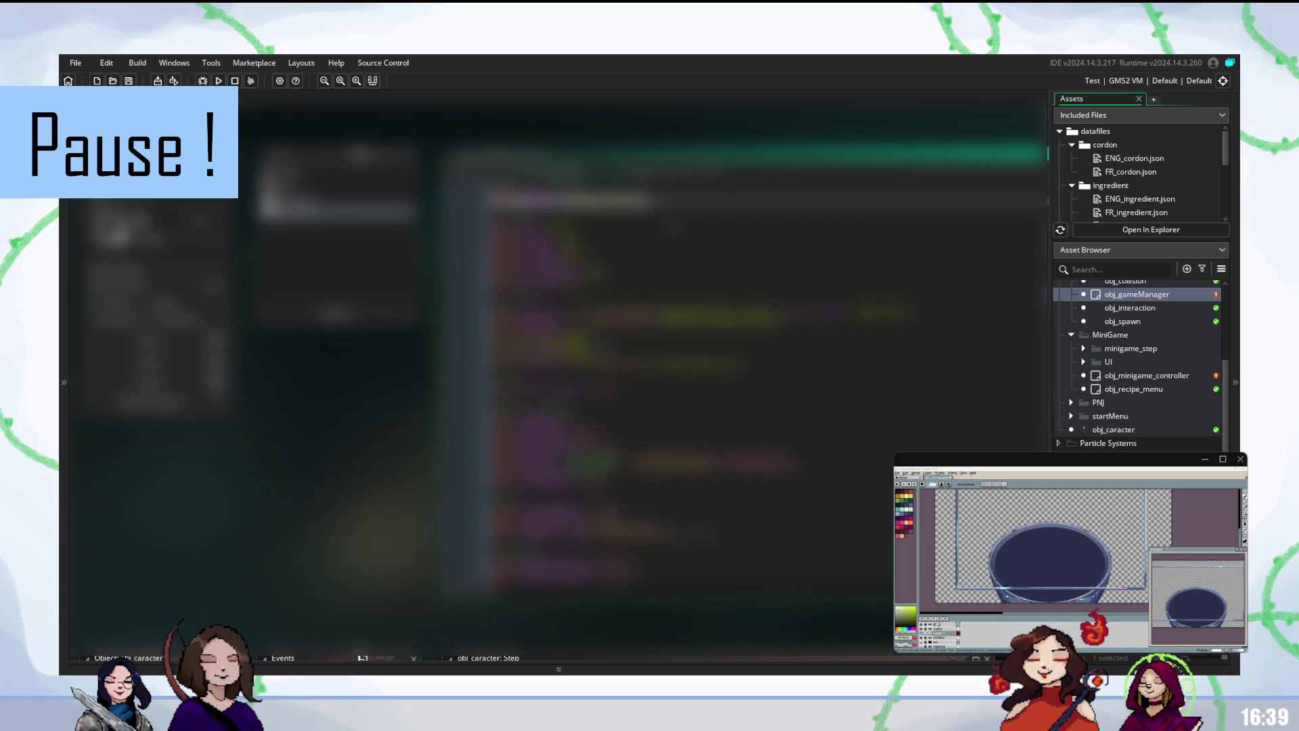
left_click(609, 227)
key("ctrl+v")
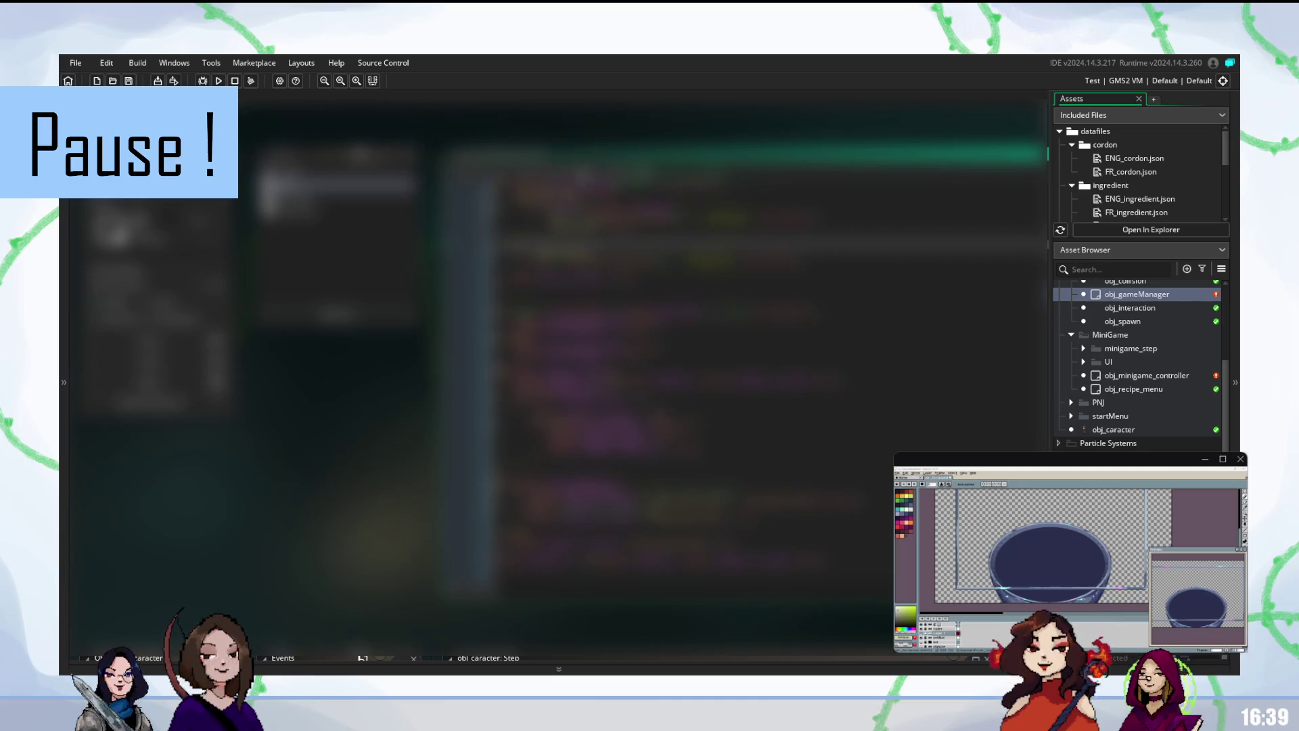
key("ctrl+z")
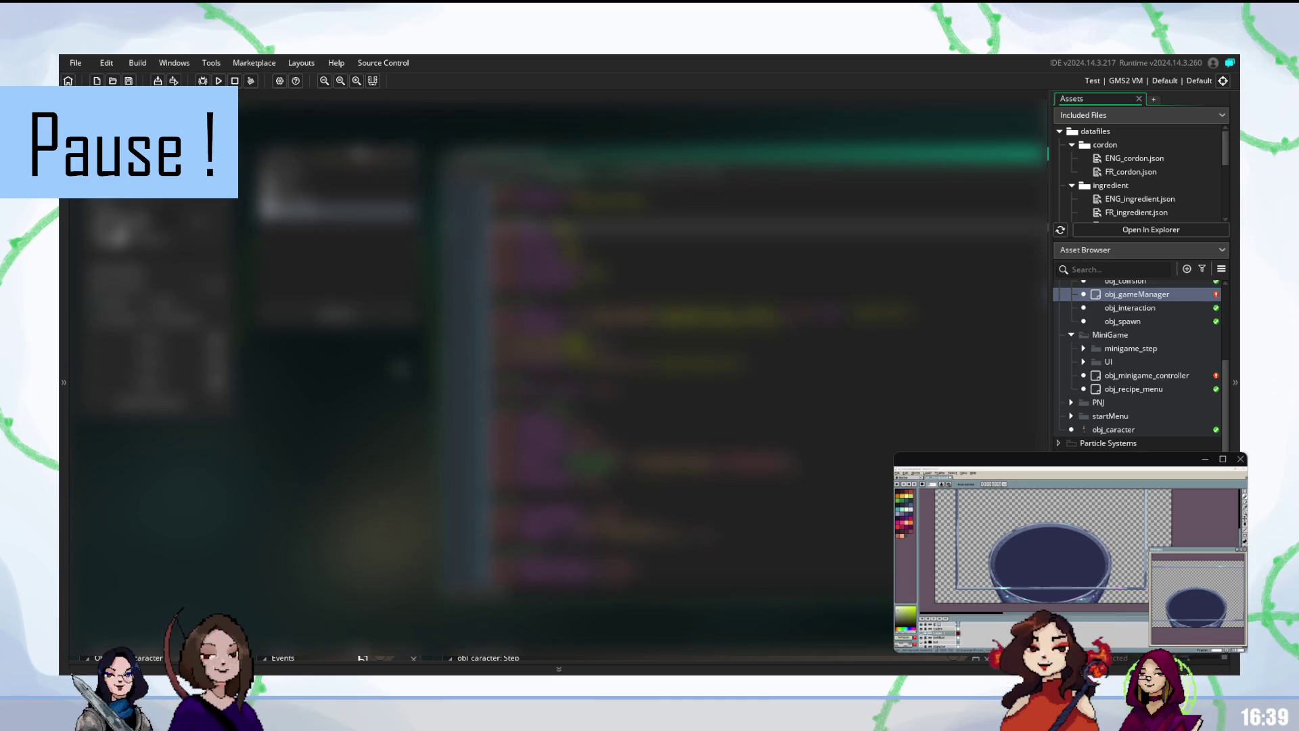
- Duplicate the bowl layer, move the copy up-left and shrink it to a small oval
scroll(406, 365, "left", 5)
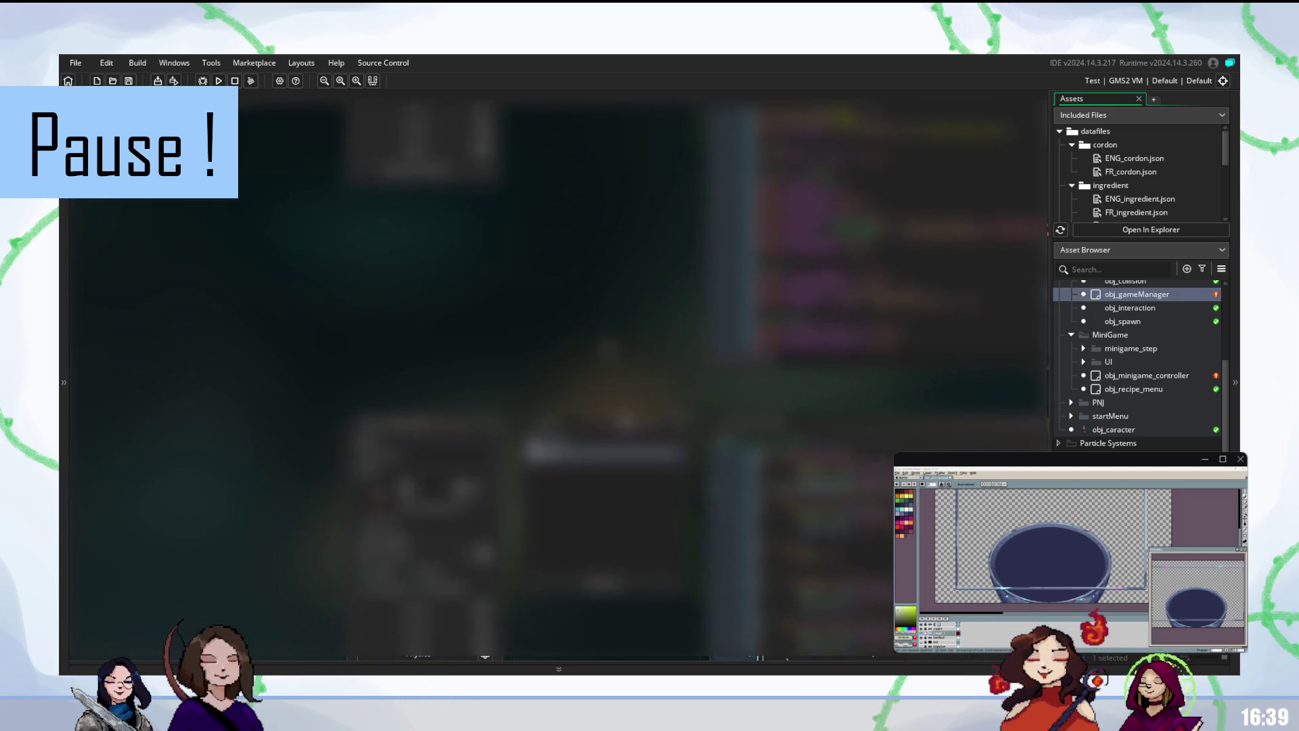
left_click_drag(1076, 545, 1072, 547)
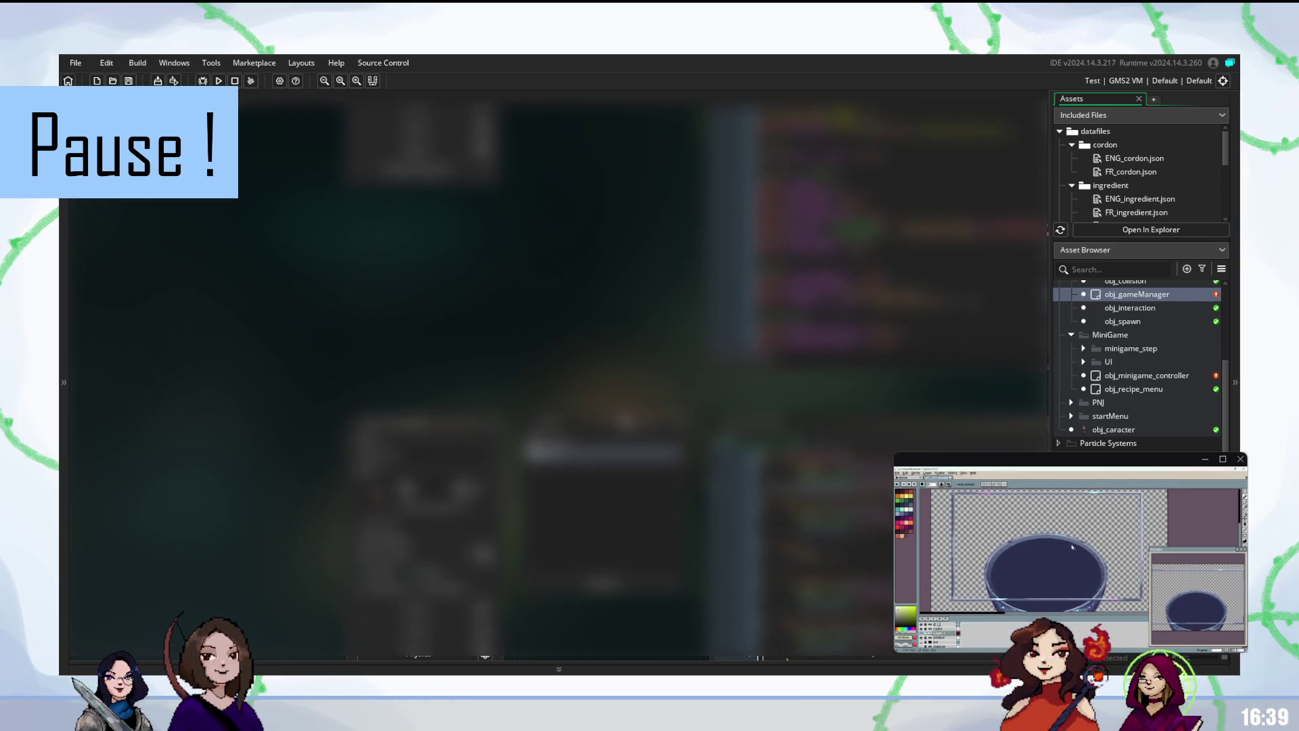
right_click(946, 619)
scroll(1140, 366, "down", 4)
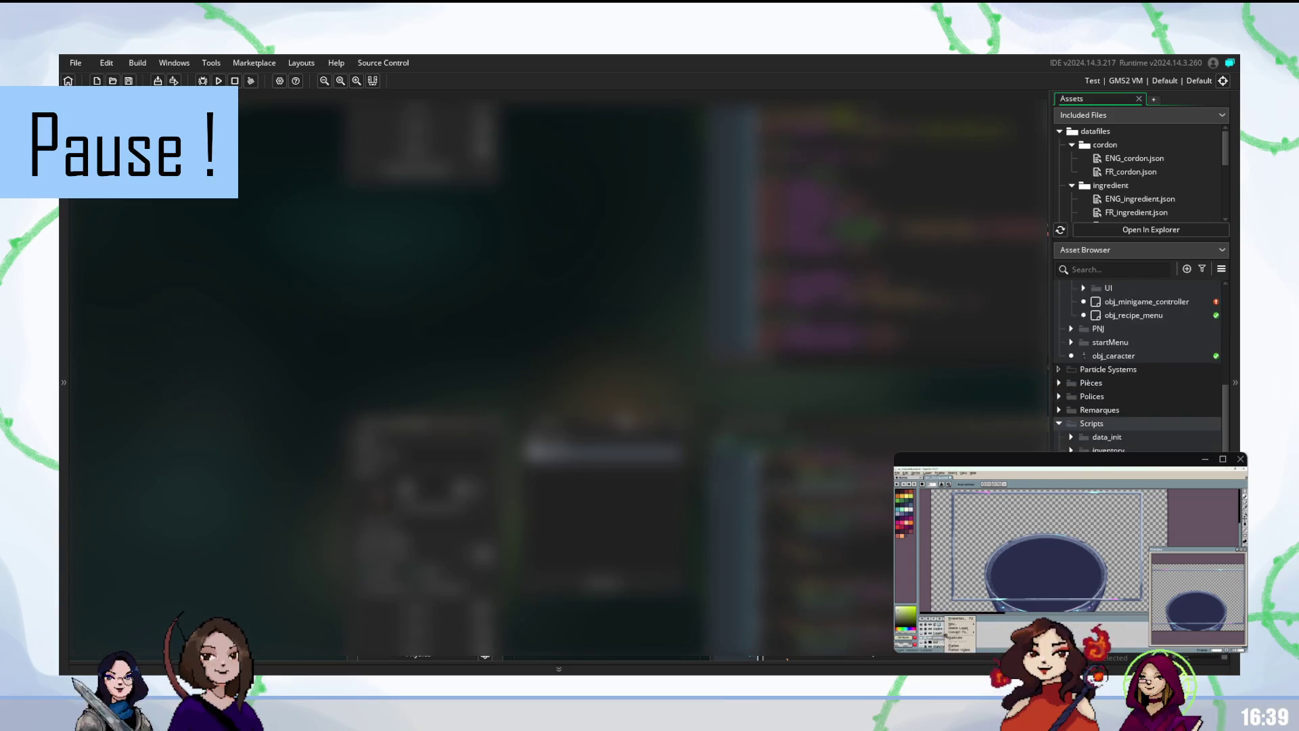
left_click(955, 642)
left_click_drag(1049, 573, 1019, 545)
mouse_move(1080, 579)
left_mouse_down()
mouse_move(984, 517)
mouse_move(1000, 525)
left_mouse_up()
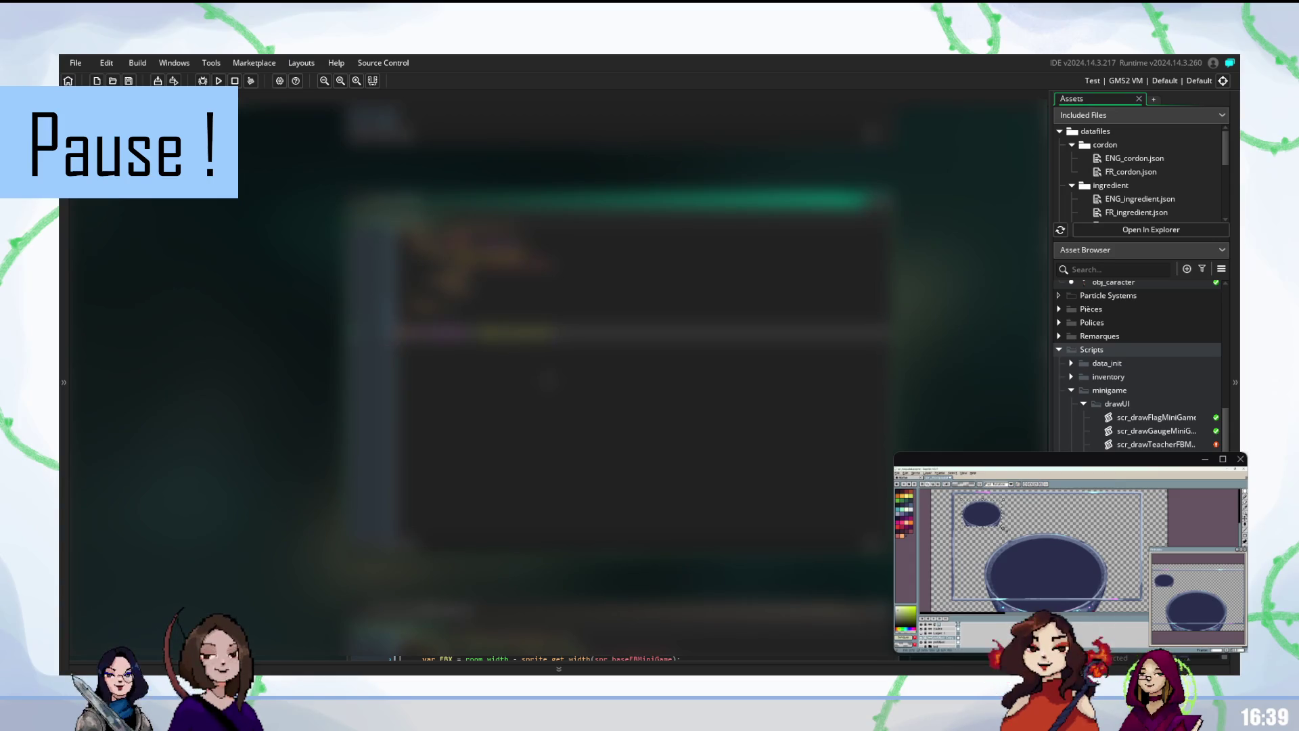
- Drag the dark oval from the top-left corner to the canvas centre and select it
scroll(1003, 527, "up", 3)
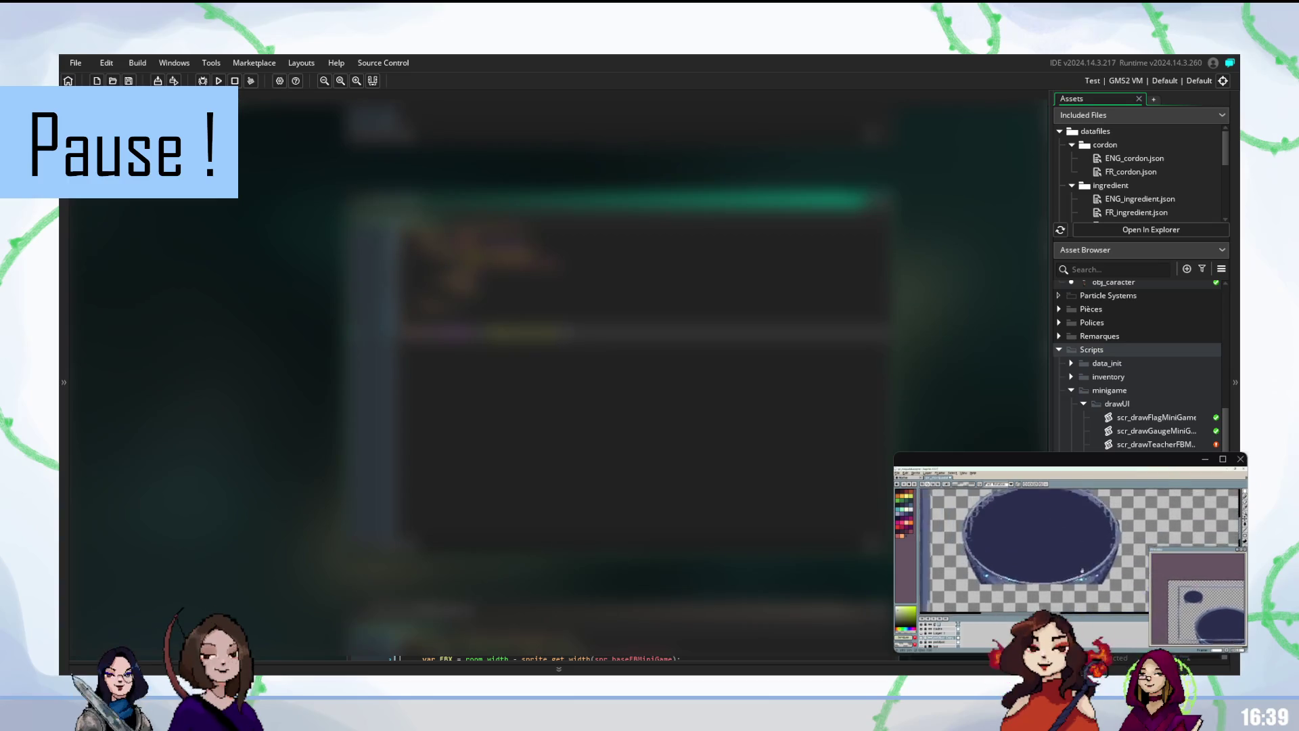
scroll(1082, 569, "left", 1)
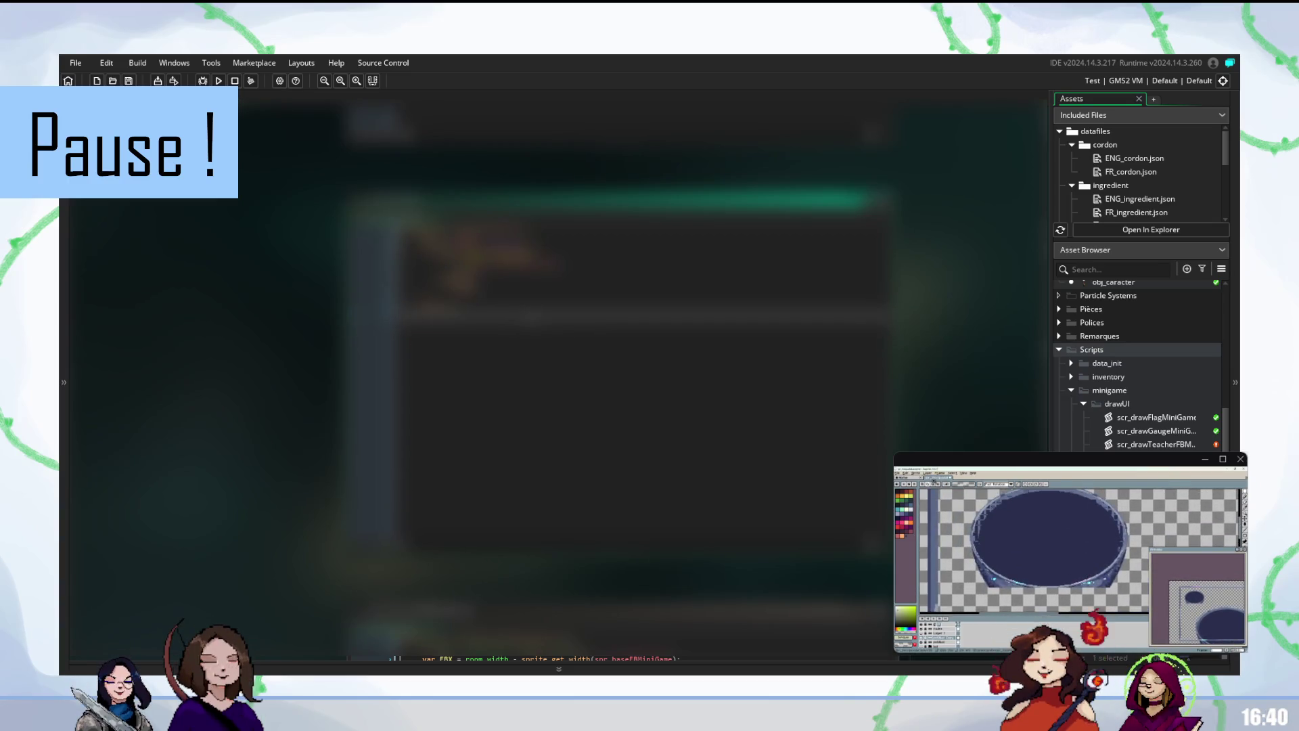
scroll(1060, 574, "up", 2)
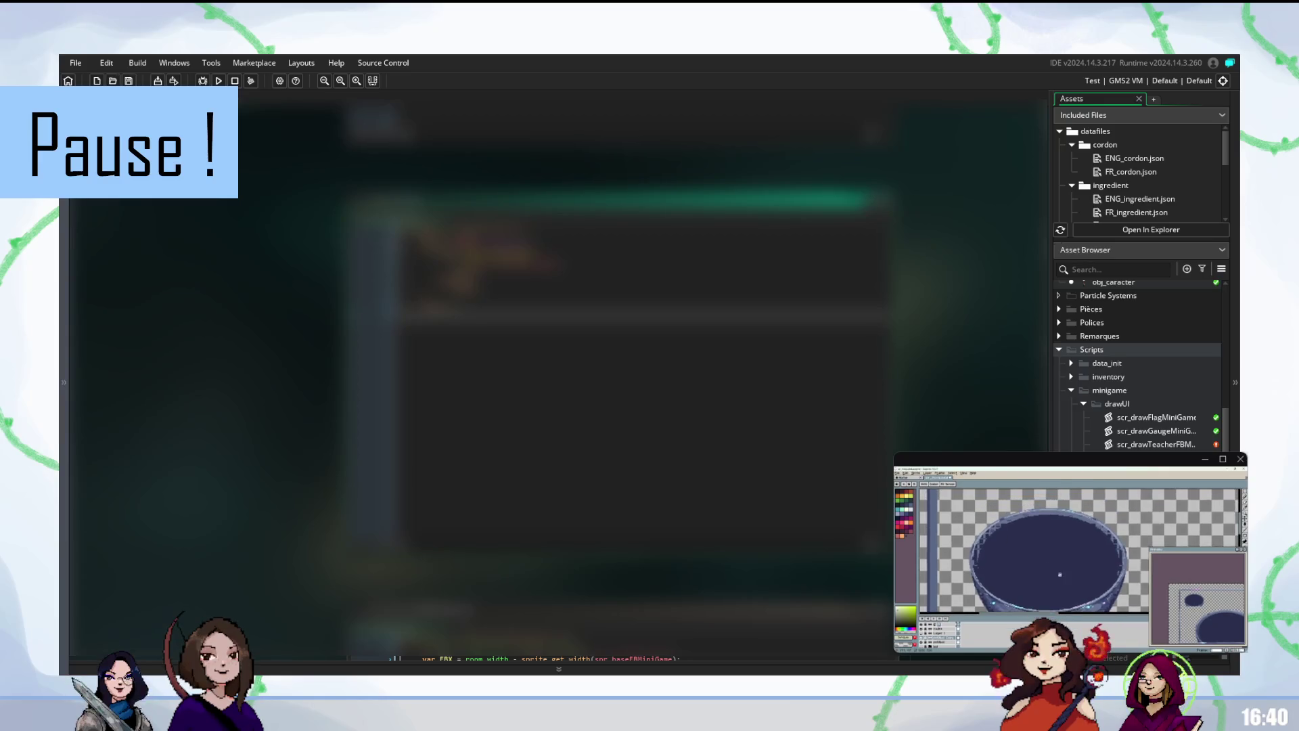
left_click_drag(1060, 574, 1019, 526)
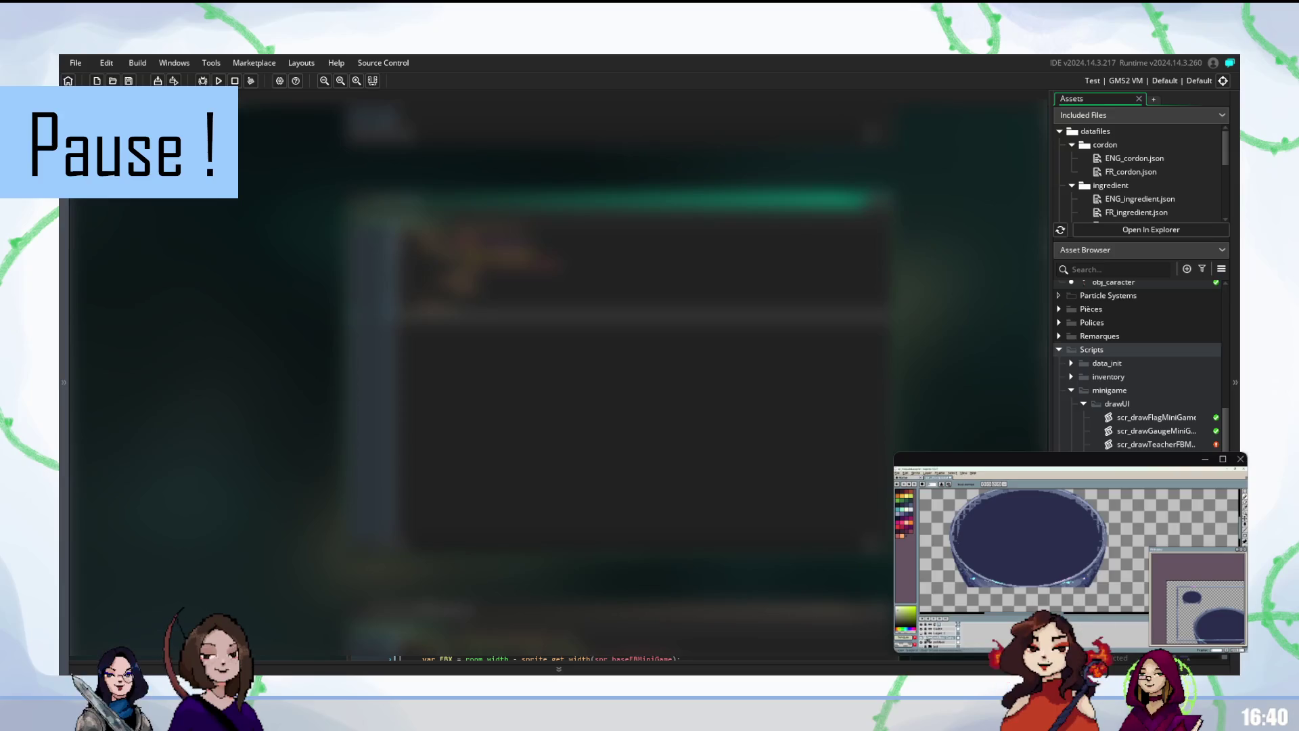
scroll(1046, 558, "down", 4)
left_click_drag(1022, 545, 1056, 547)
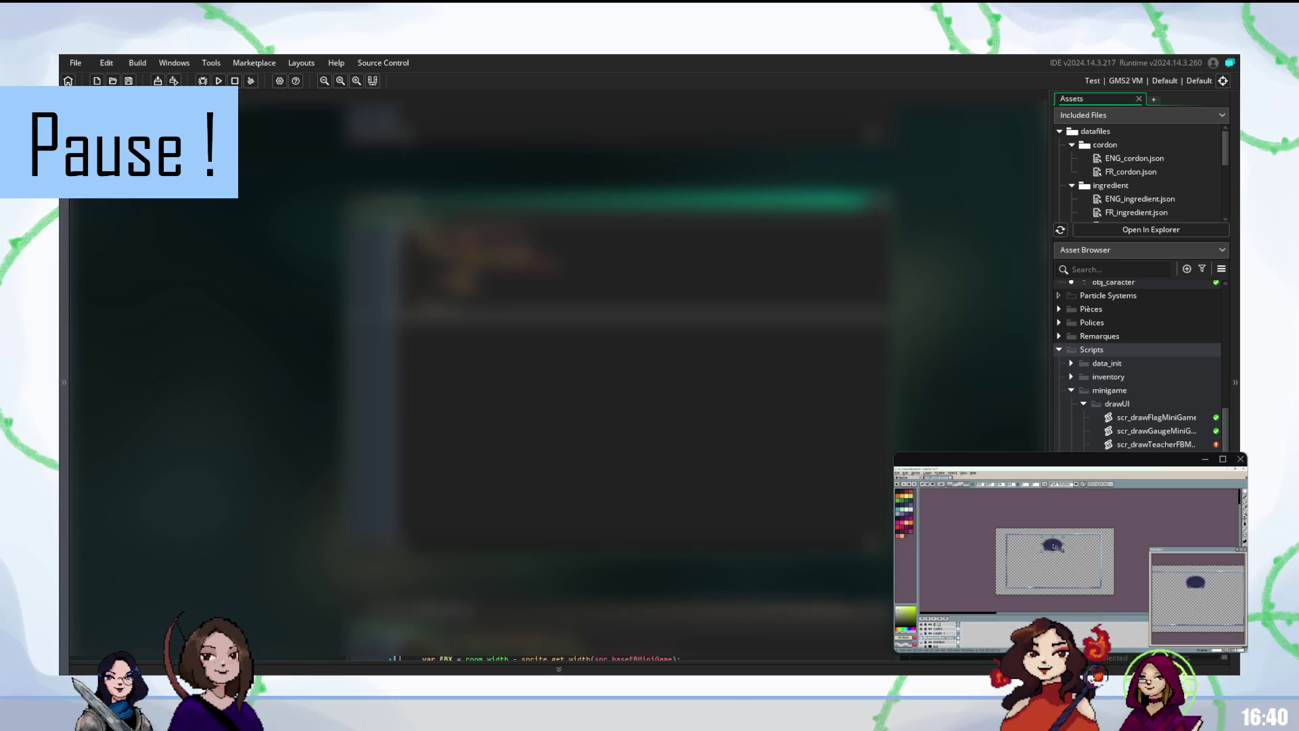
key("m")
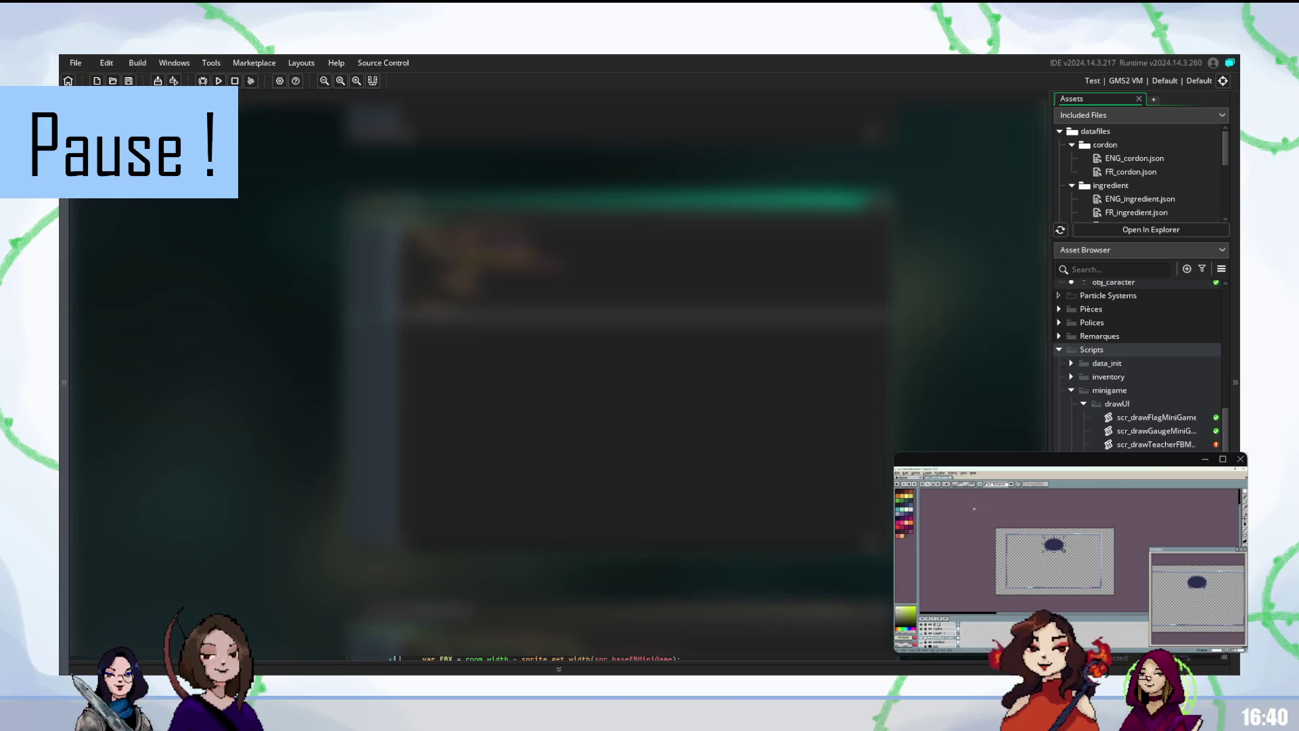
- Zoom back in, switch to the pencil, and open the bowl layer's properties
scroll(1063, 550, "up", 5)
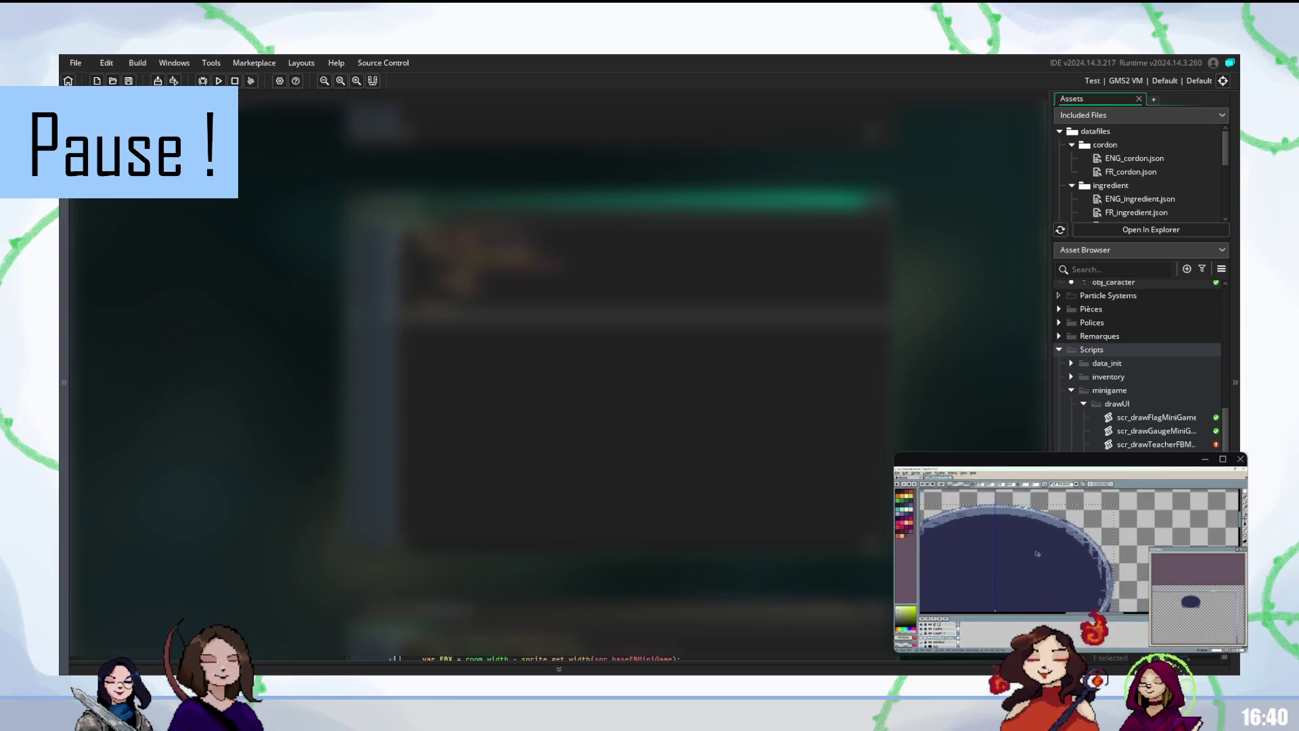
scroll(1037, 554, "left", 5)
scroll(1035, 541, "down", 1)
key("b")
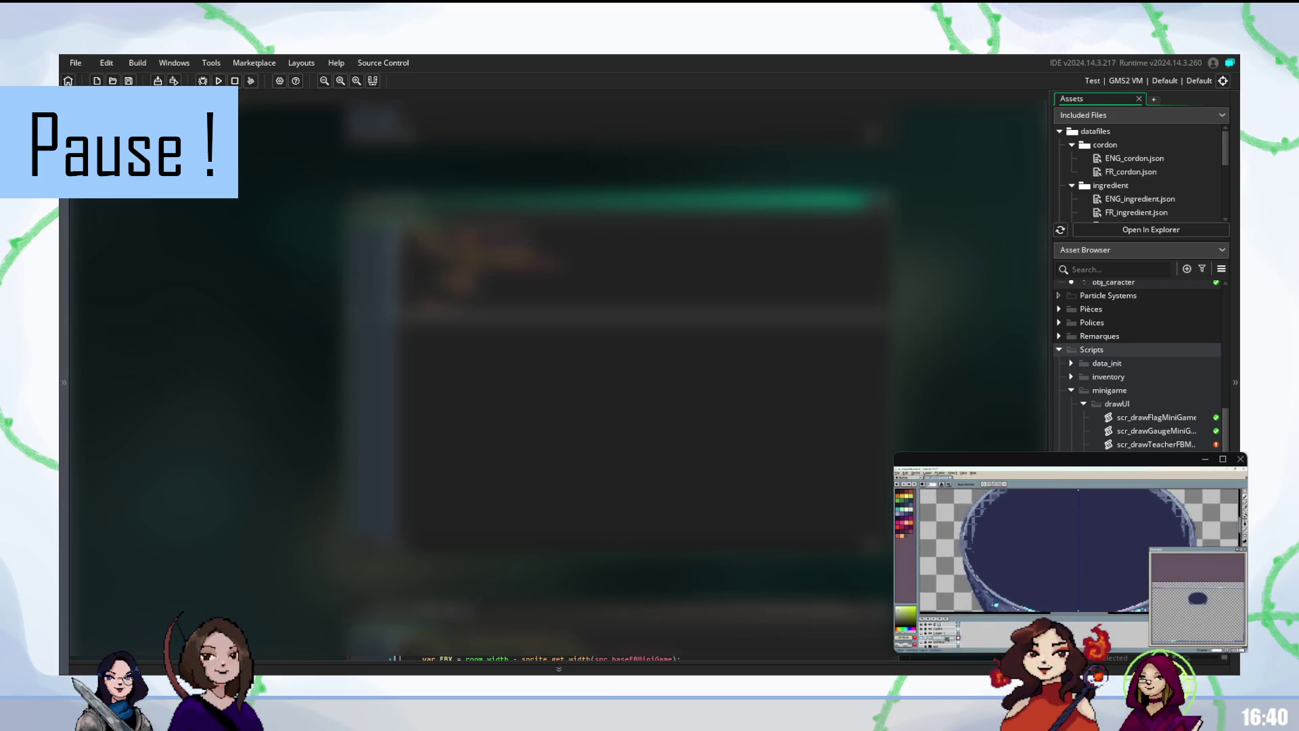
double_click(938, 637)
- Lower the bowl layer's opacity so it fades, and move it to the top of the stack
left_click_drag(1130, 547, 1118, 546)
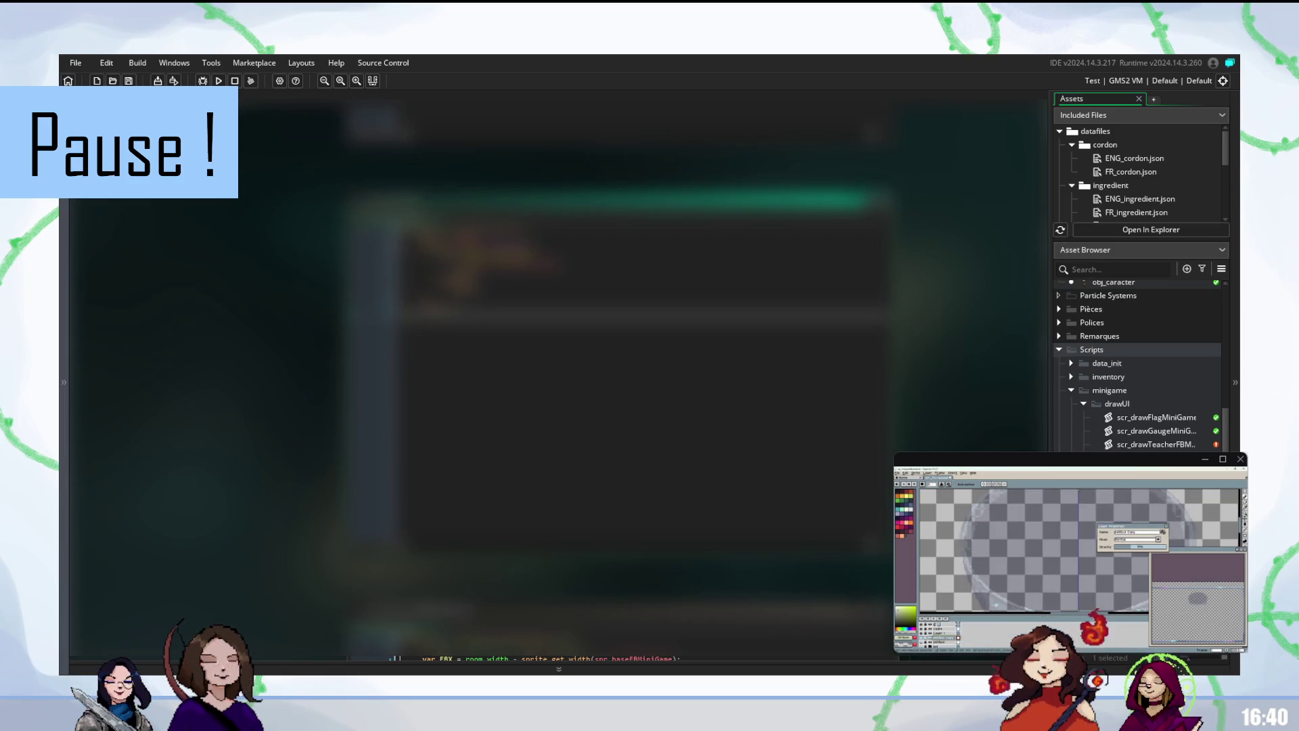
left_click(1165, 527)
scroll(1081, 548, "up", 1)
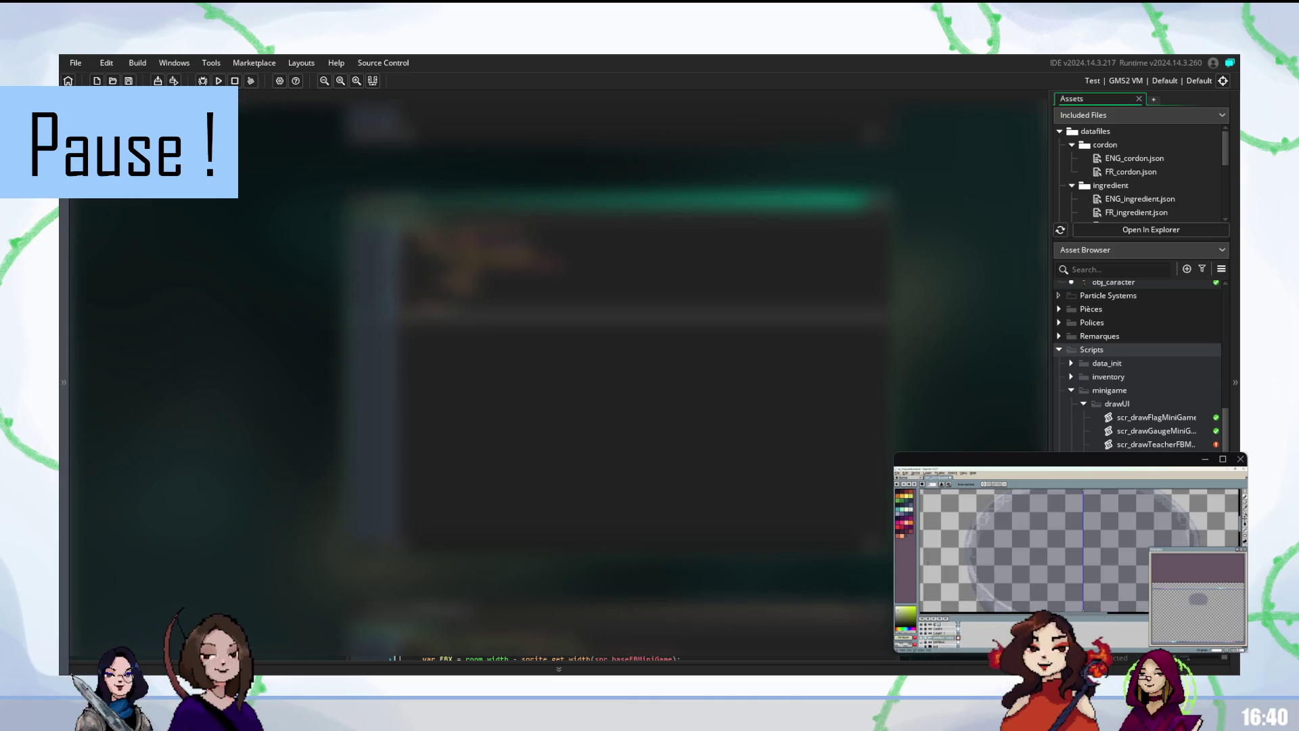
left_click_drag(938, 647, 939, 626)
- Sample the brown background colour with the eyedropper, then hide the brown background layer
scroll(937, 636, "down", 2)
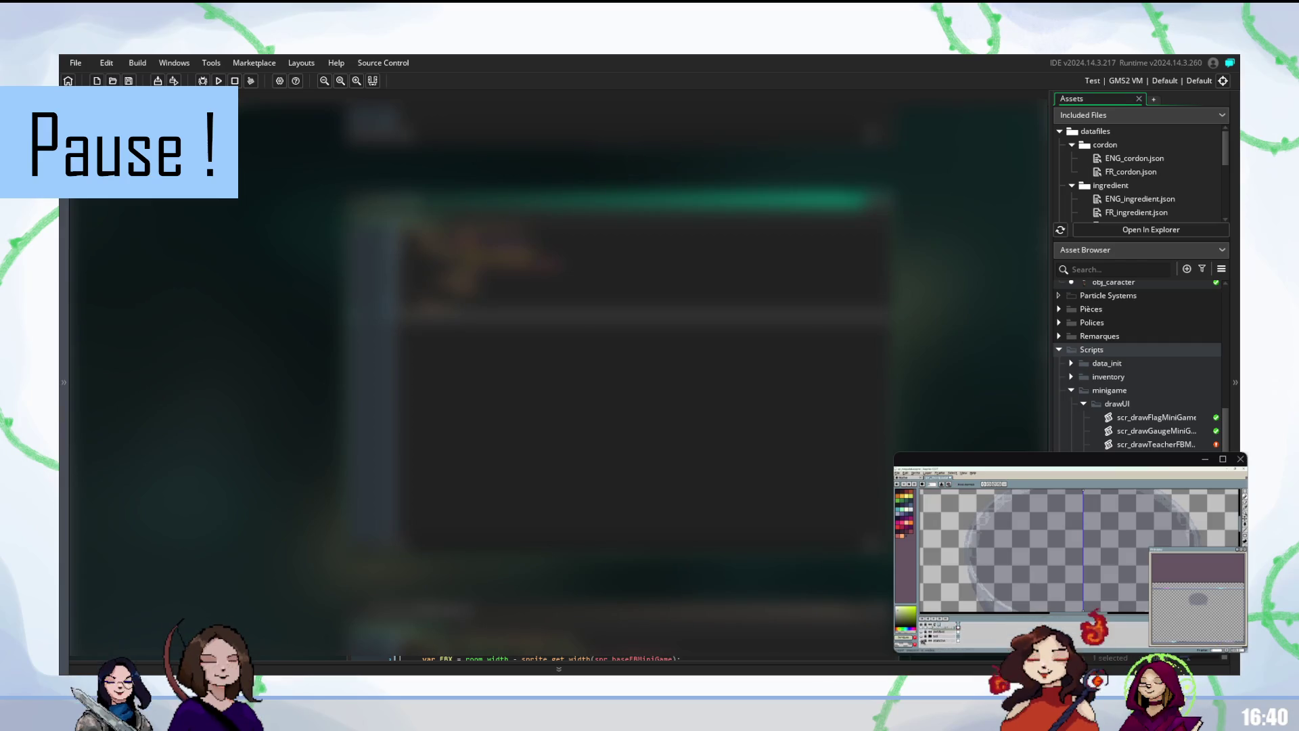
left_click(925, 632)
key("i")
left_click(984, 571)
key("b")
left_click(927, 636)
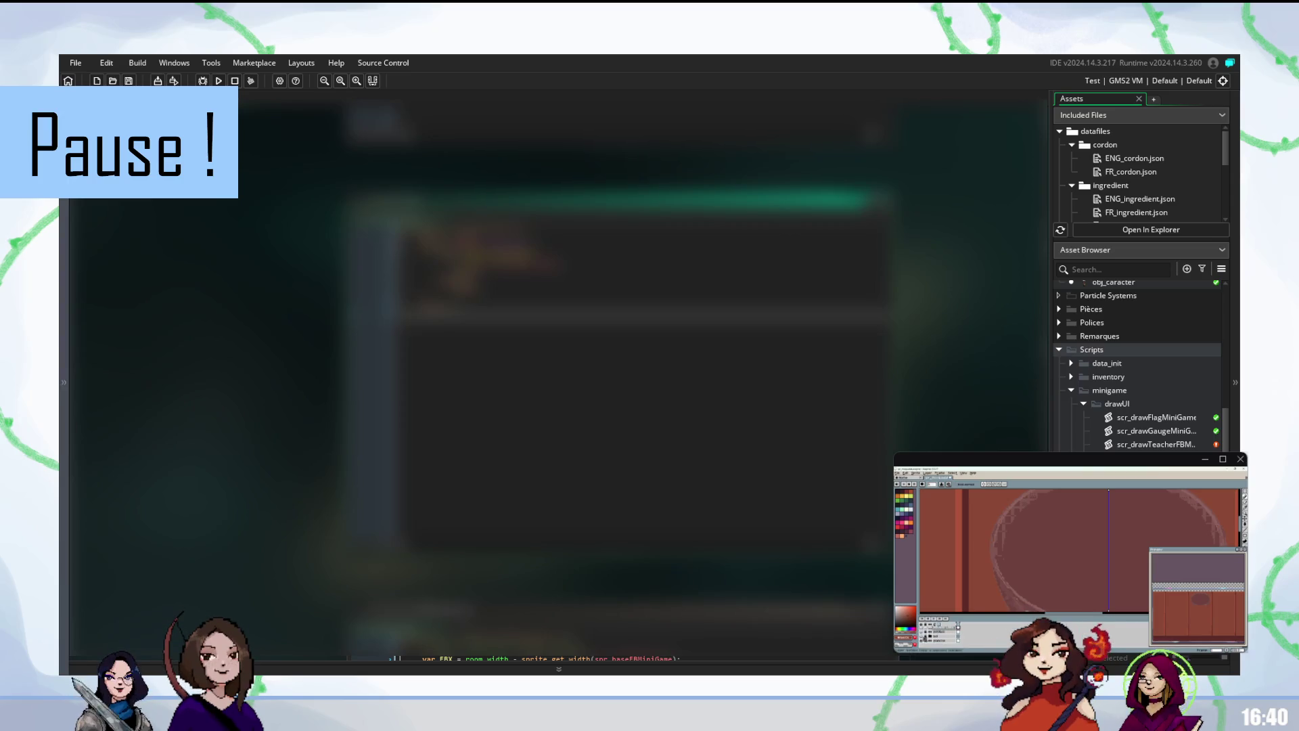
left_click(923, 640)
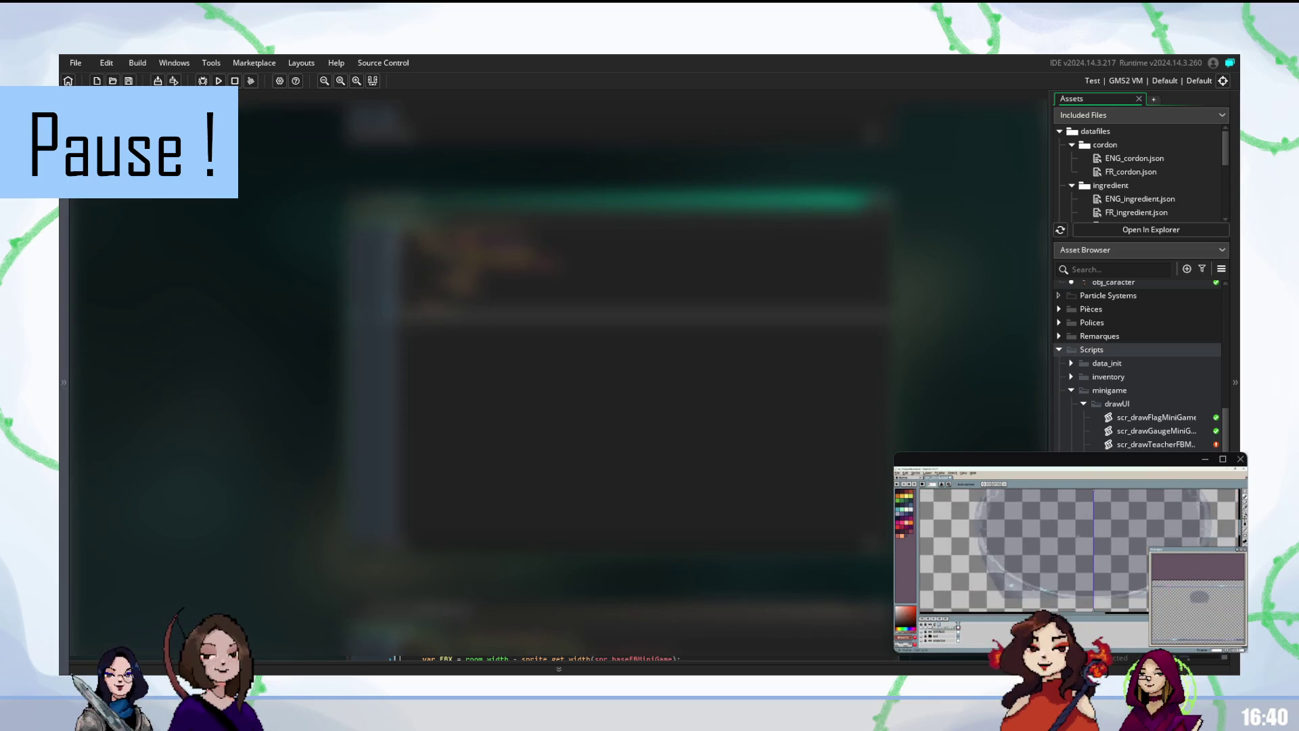
- Select the ring layer and box in the red ring with a rectangular selection
key("v")
left_click(959, 632)
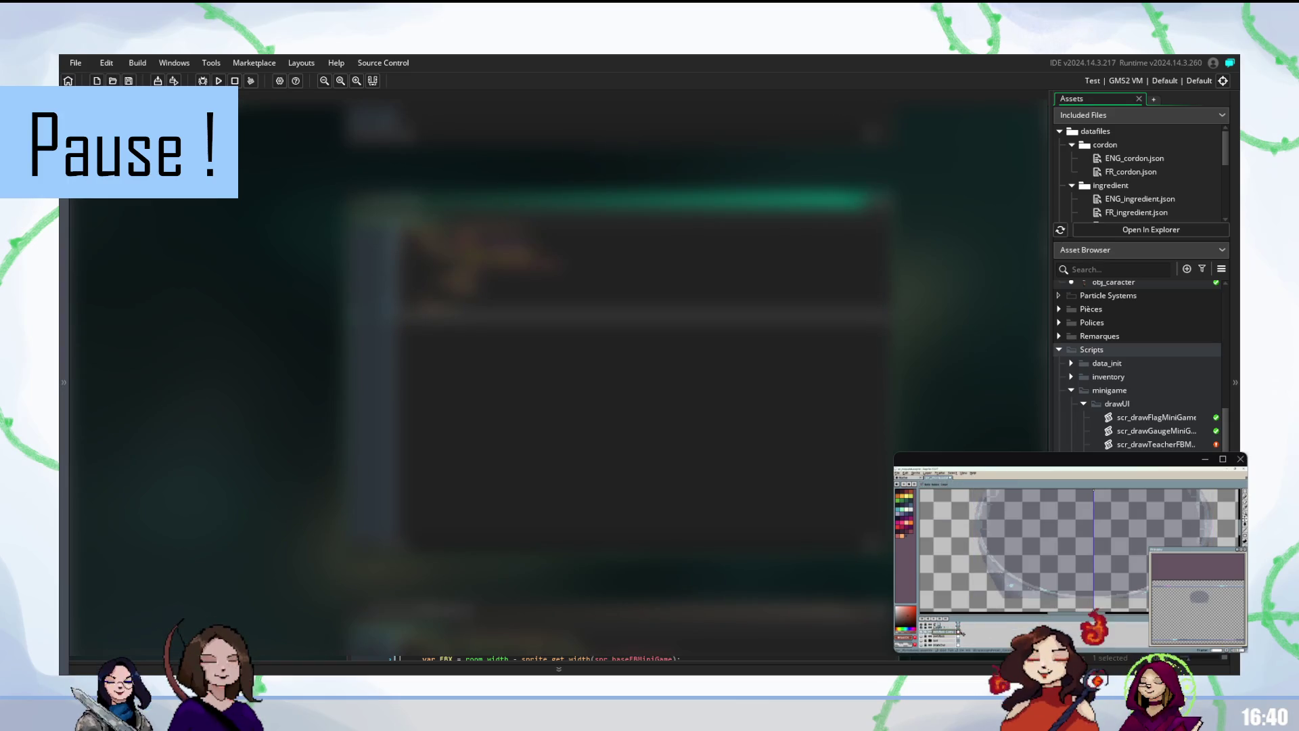
left_click(940, 630)
key("m")
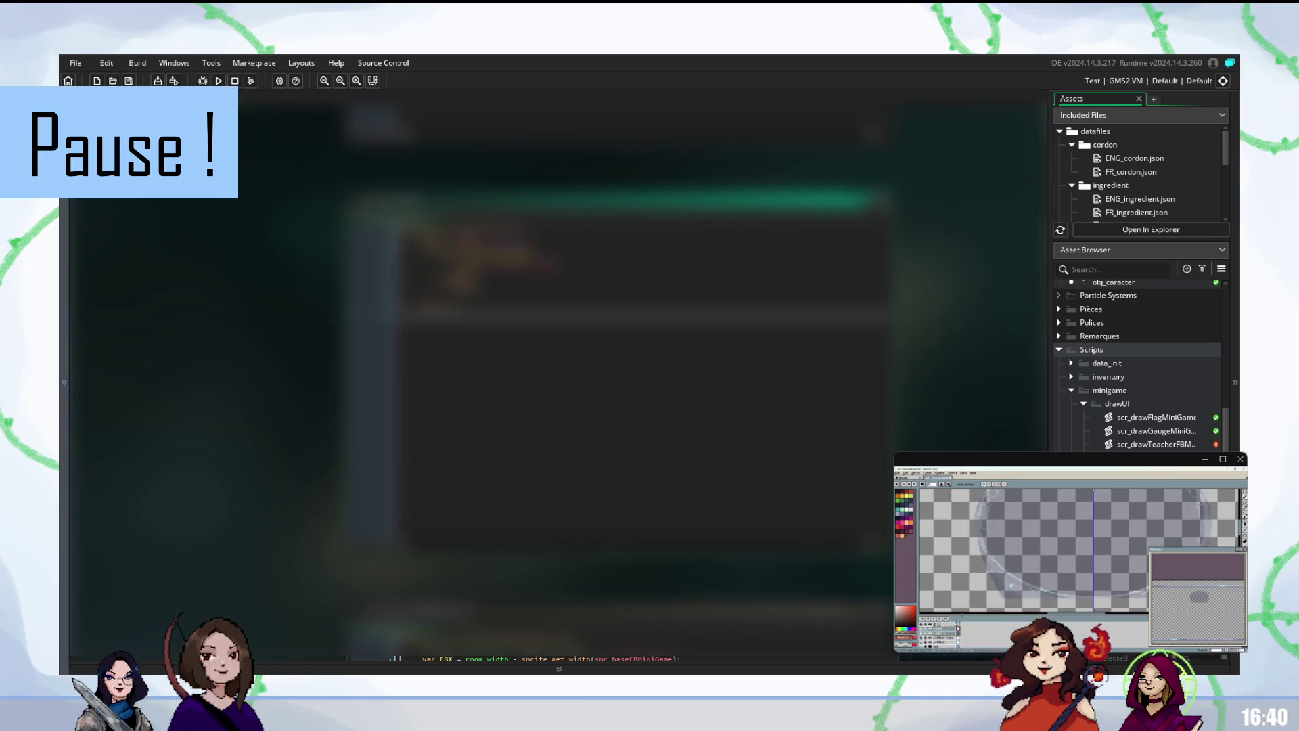
left_click_drag(1208, 512, 995, 577)
- Review the scr_interaction script, then return to scr_selectTeacher
scroll(994, 577, "down", 2)
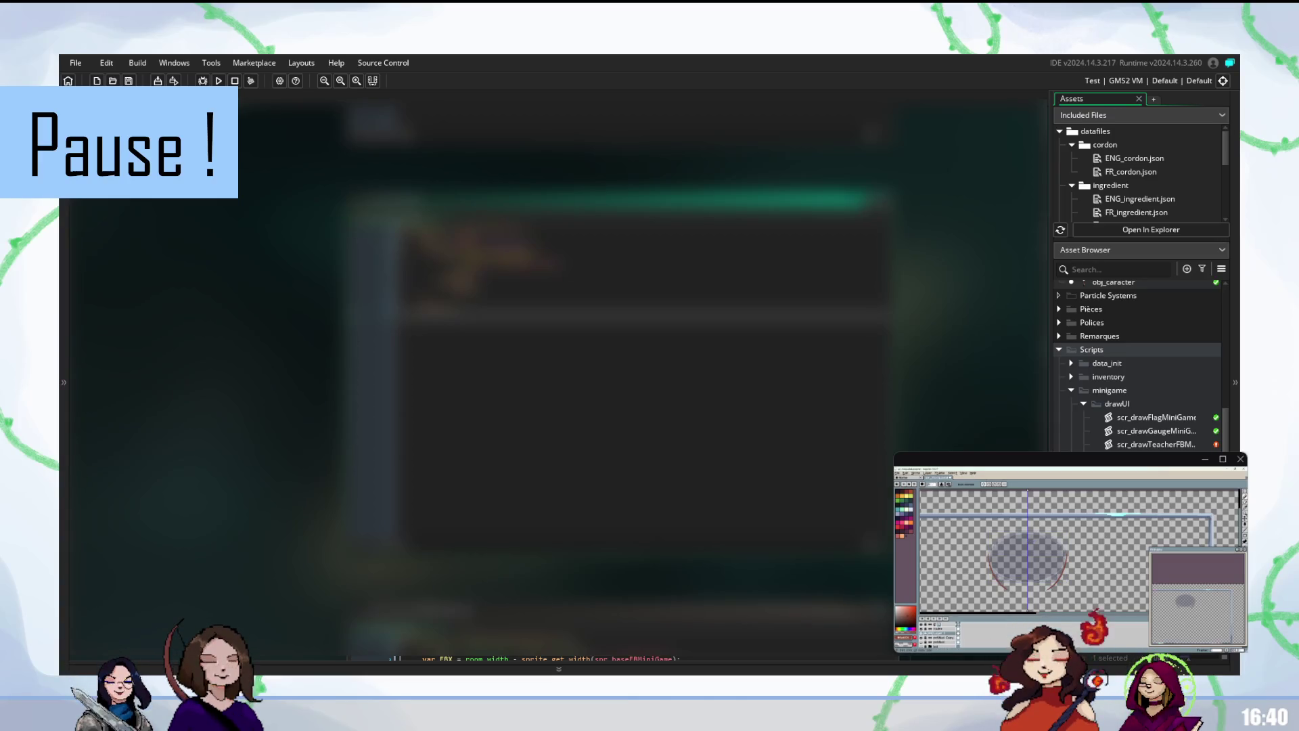
scroll(1137, 365, "down", 3)
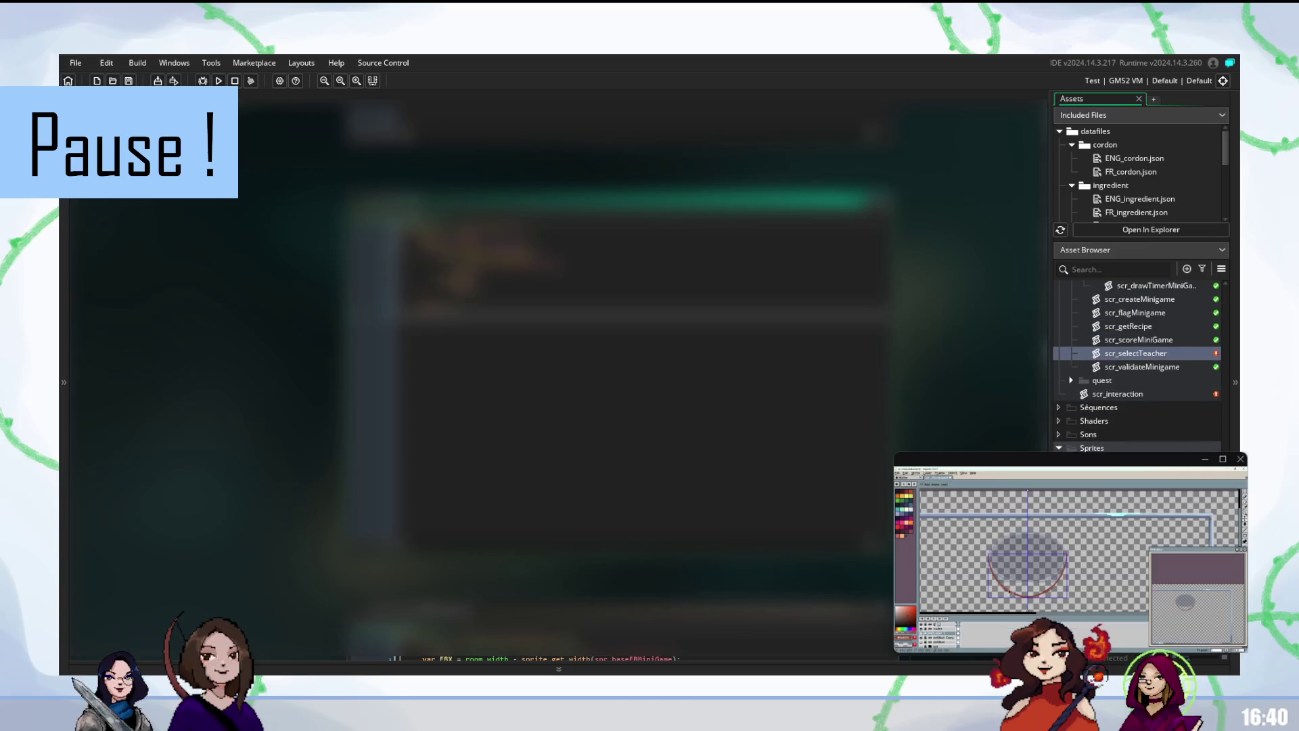
double_click(1131, 441)
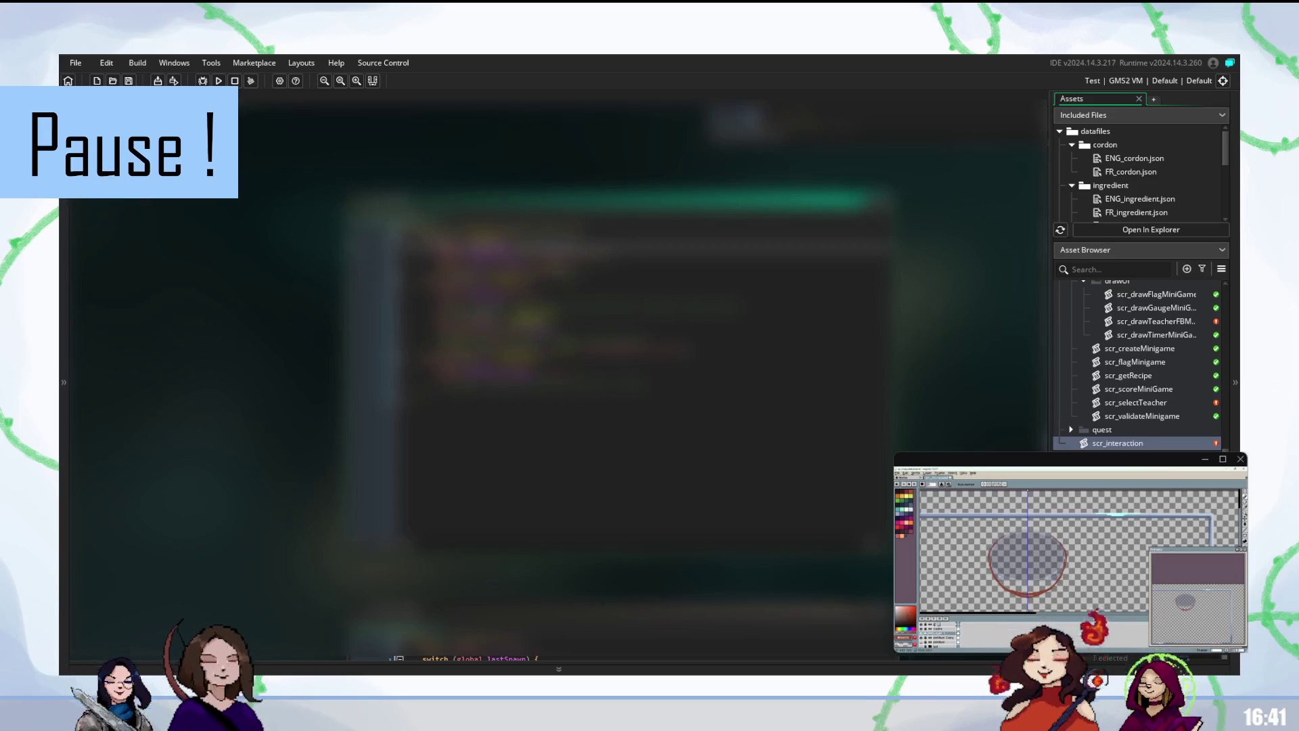
double_click(1135, 402)
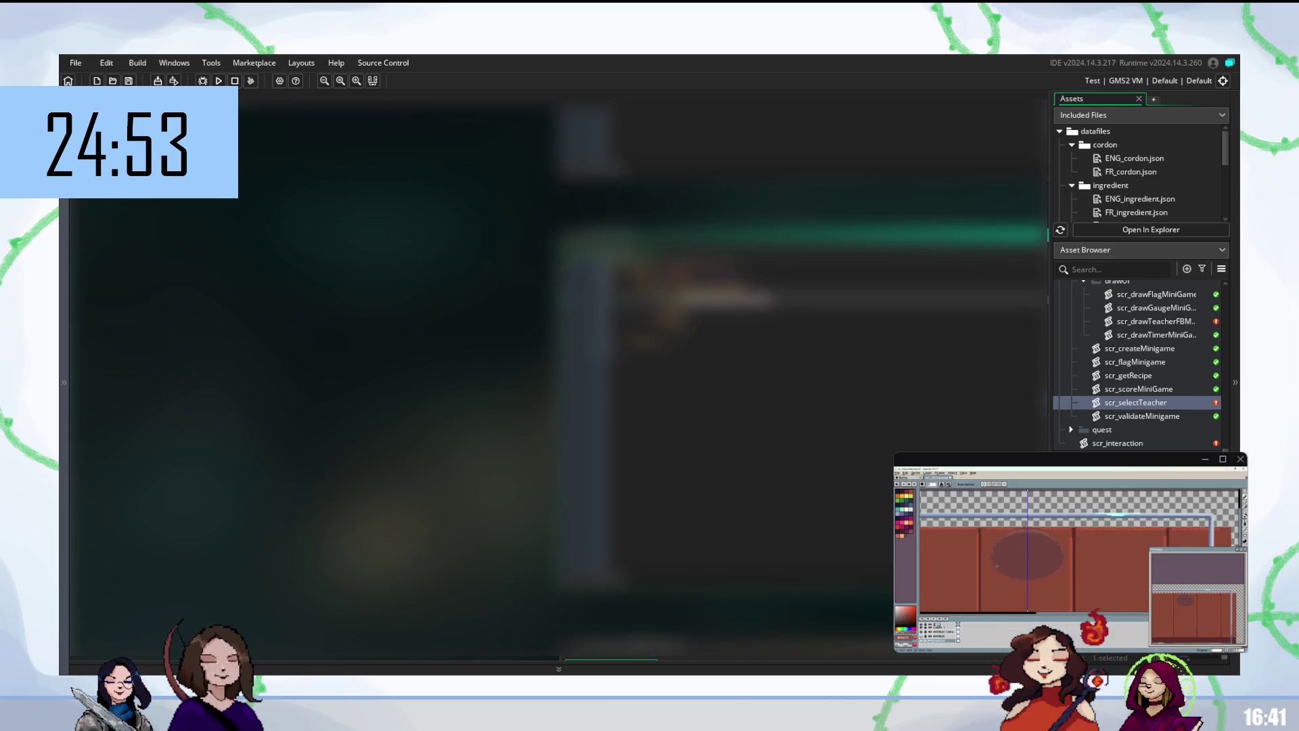
- Fill the bowl's interior with dark red while the brown background is hidden
key("i")
key("v")
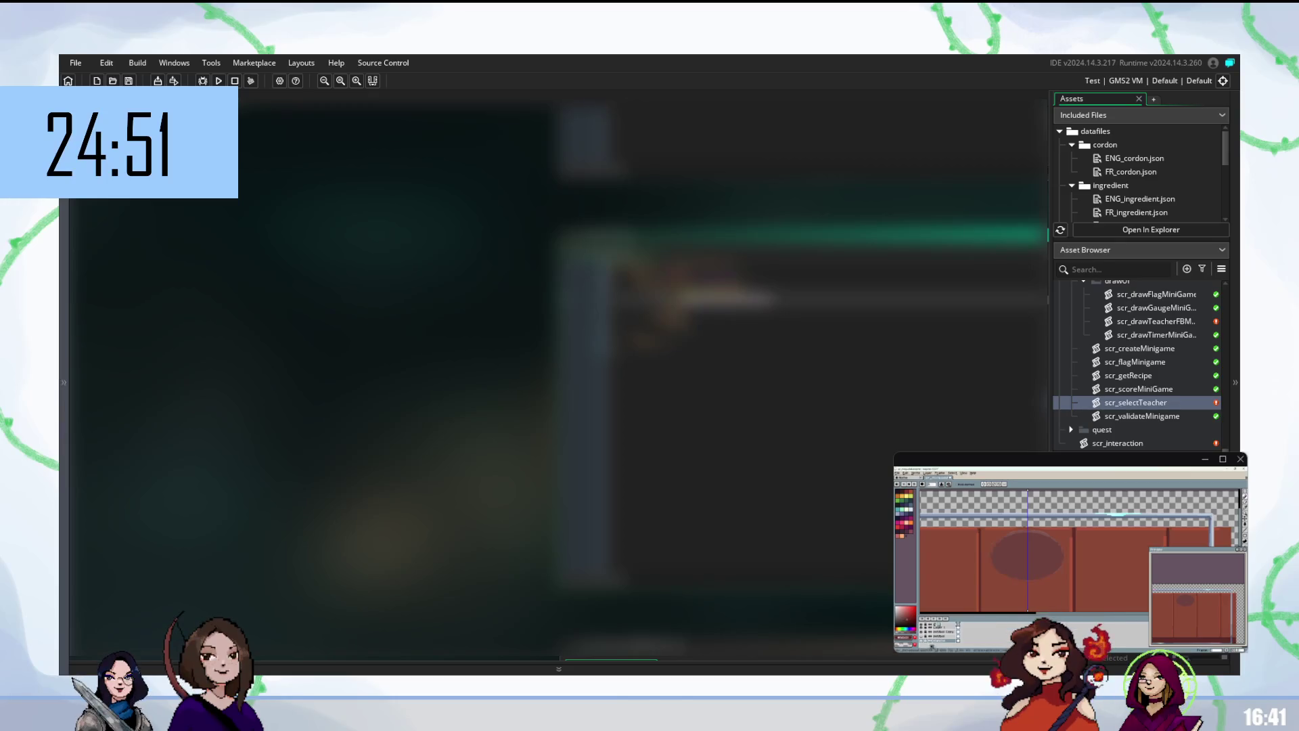
scroll(1022, 586, "up", 3)
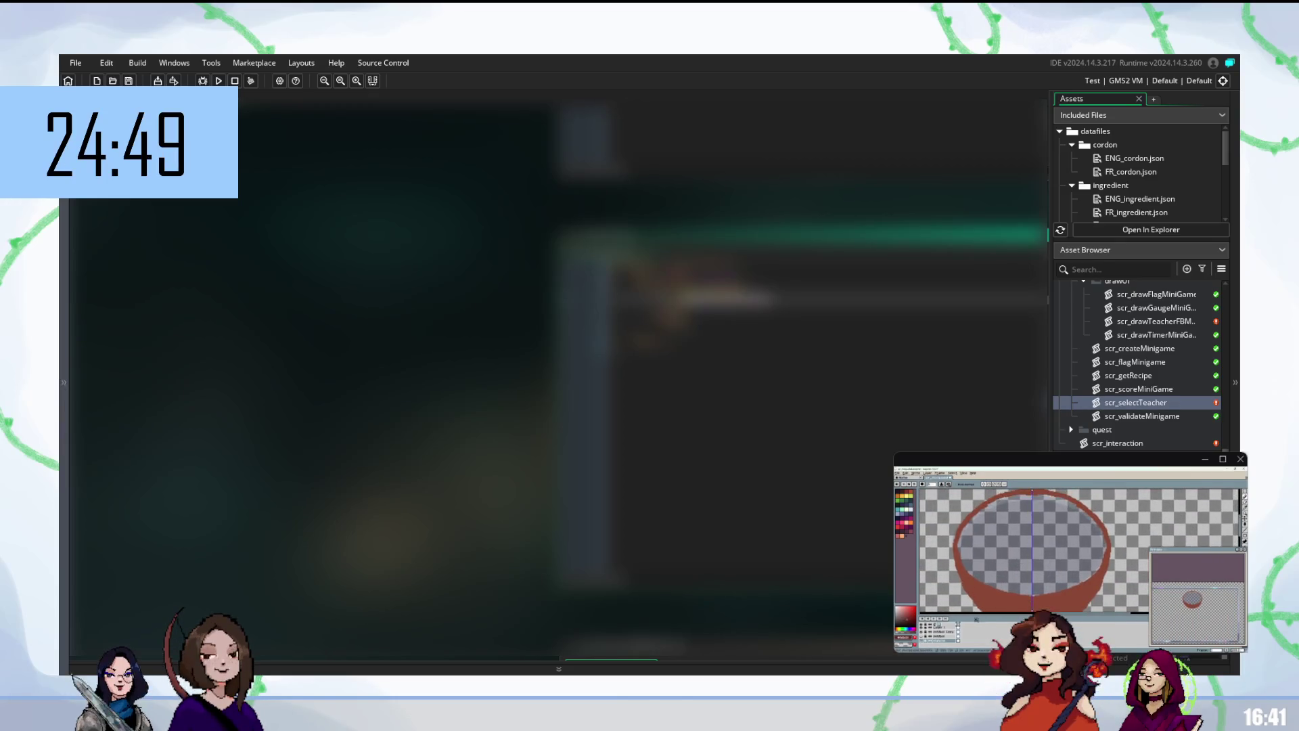
left_click(1032, 541)
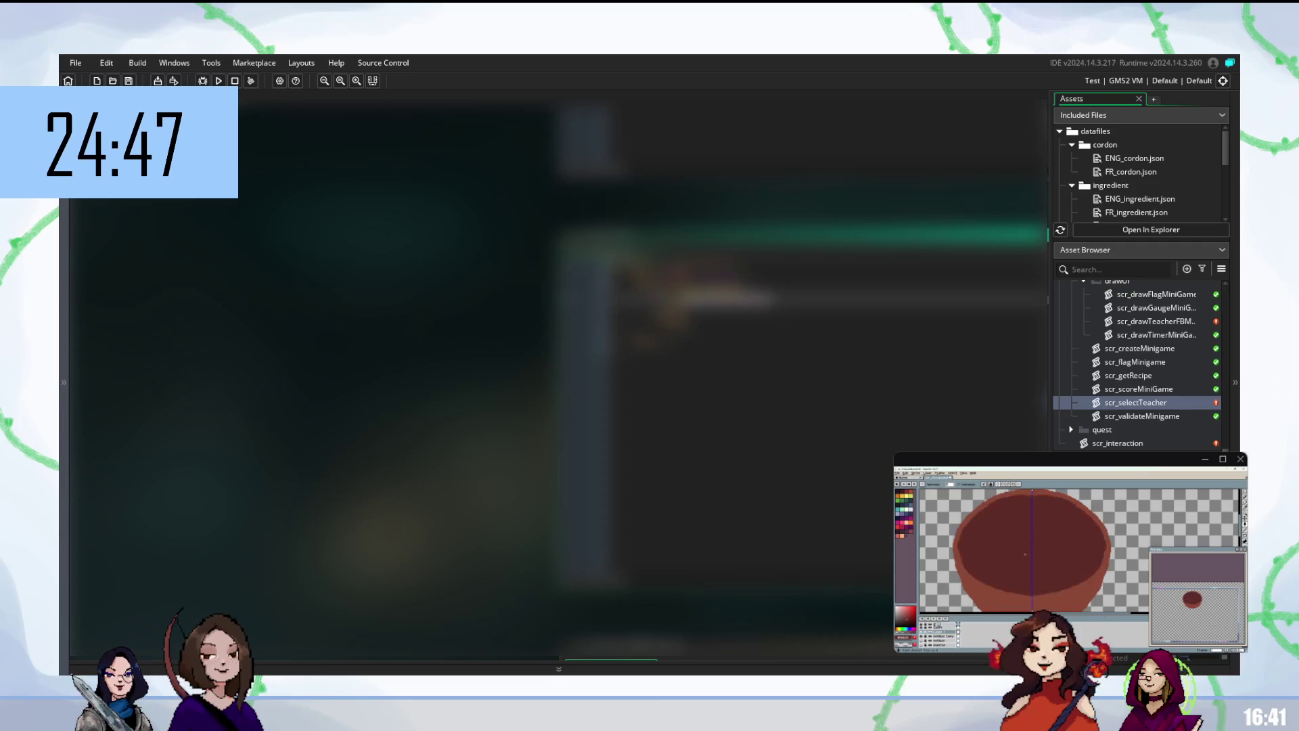
scroll(1019, 557, "down", 3)
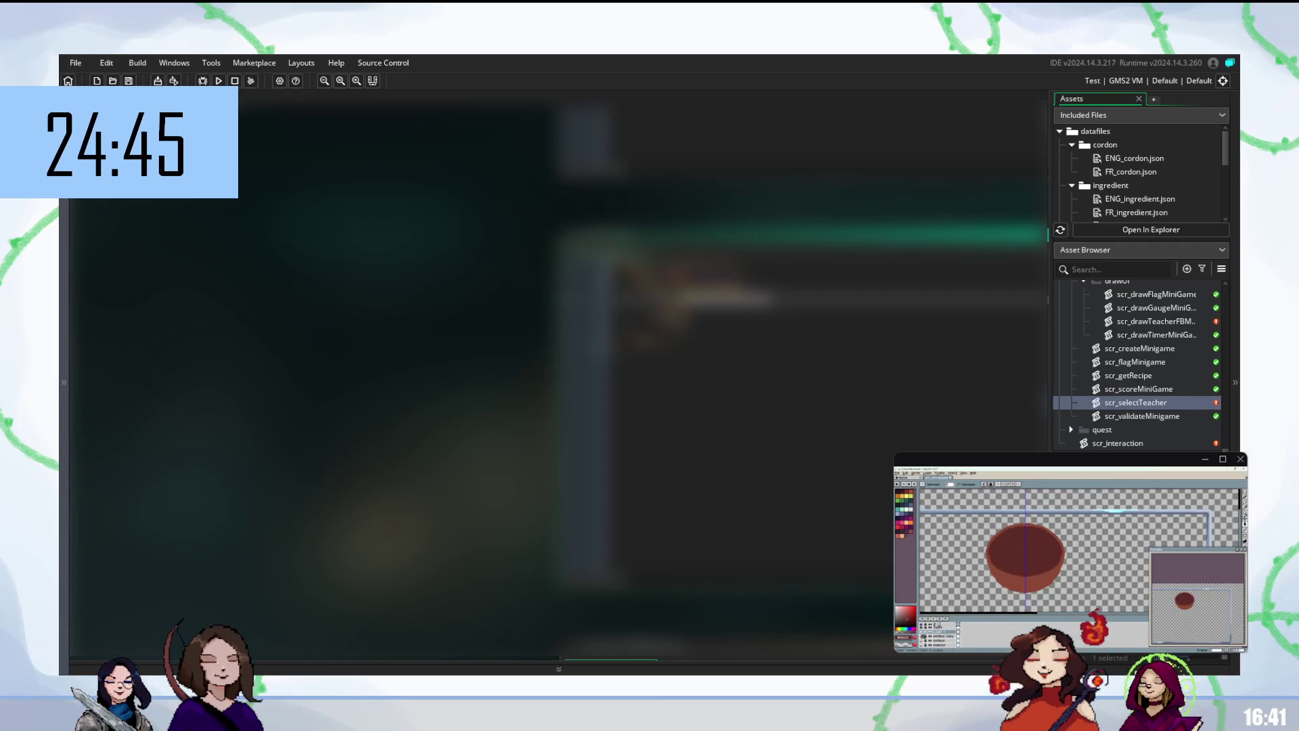
scroll(982, 572, "up", 3)
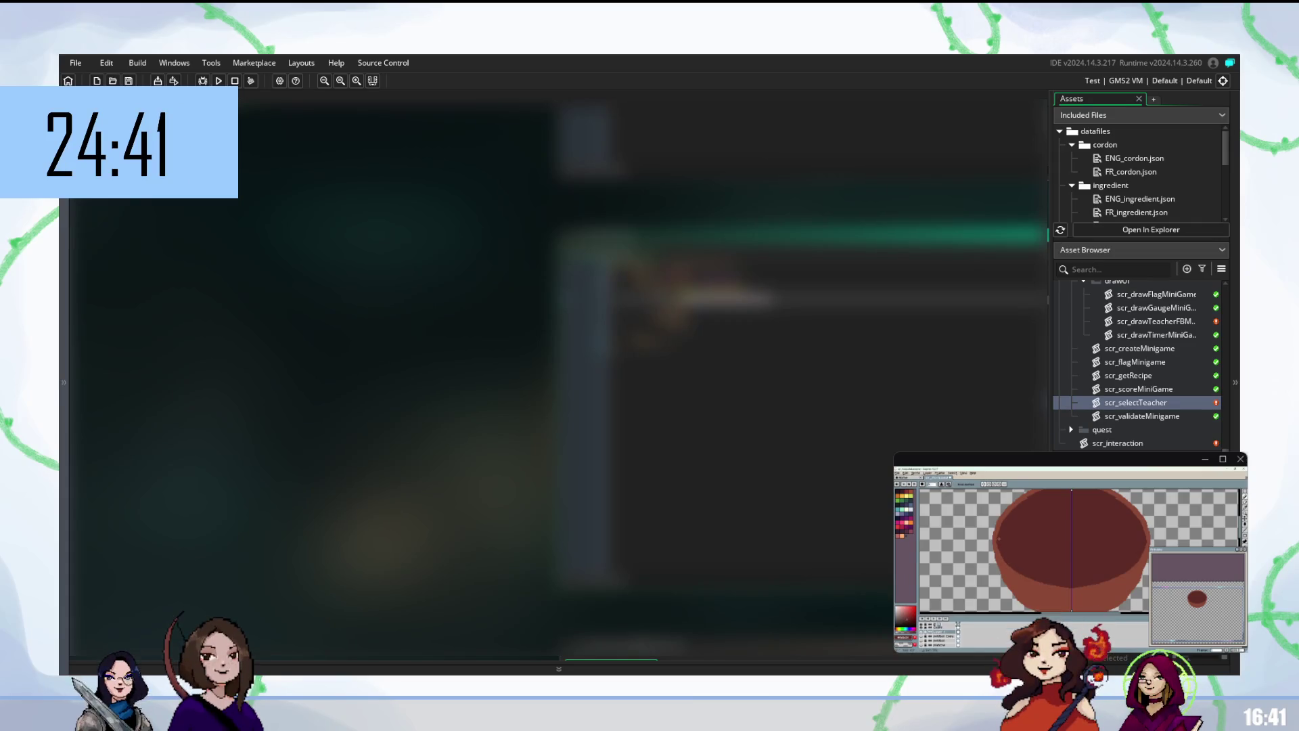
- Show the brown striped background layer again and switch to the colour picker
left_click(924, 645)
key("i")
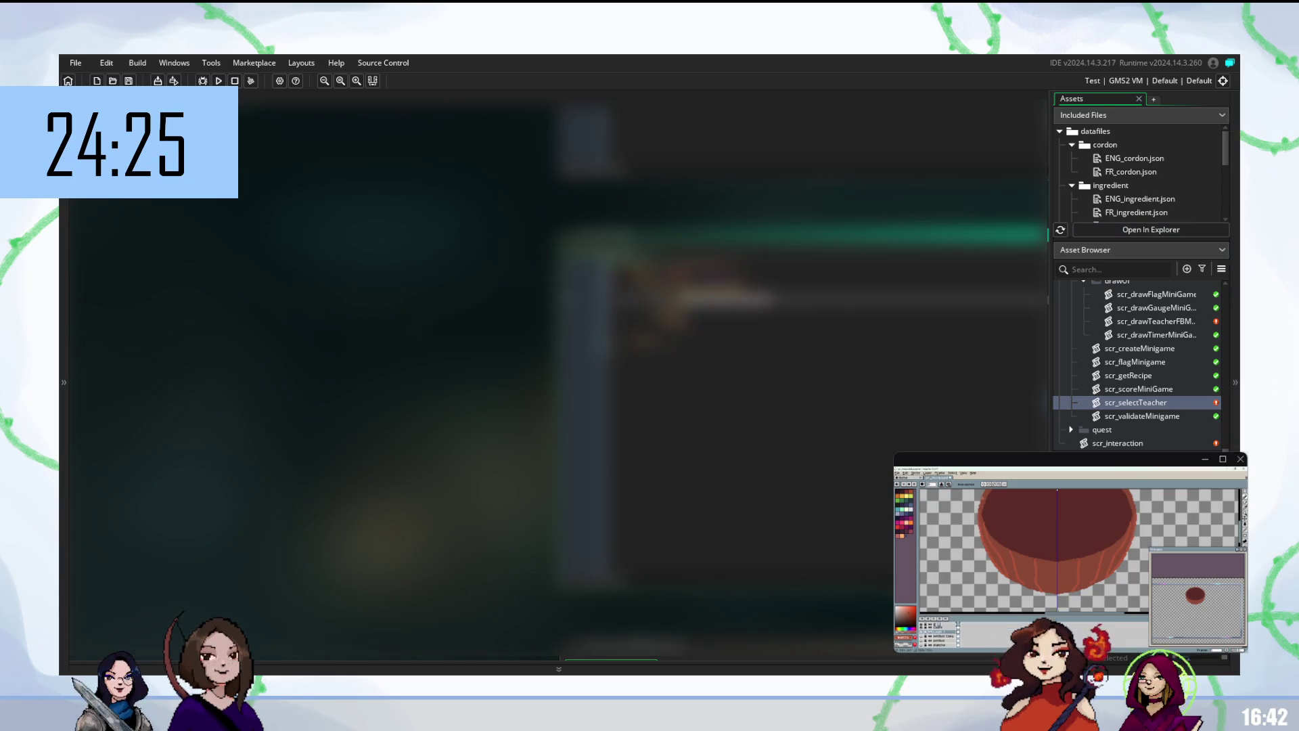
scroll(1137, 366, "up", 5)
scroll(1137, 365, "up", 2)
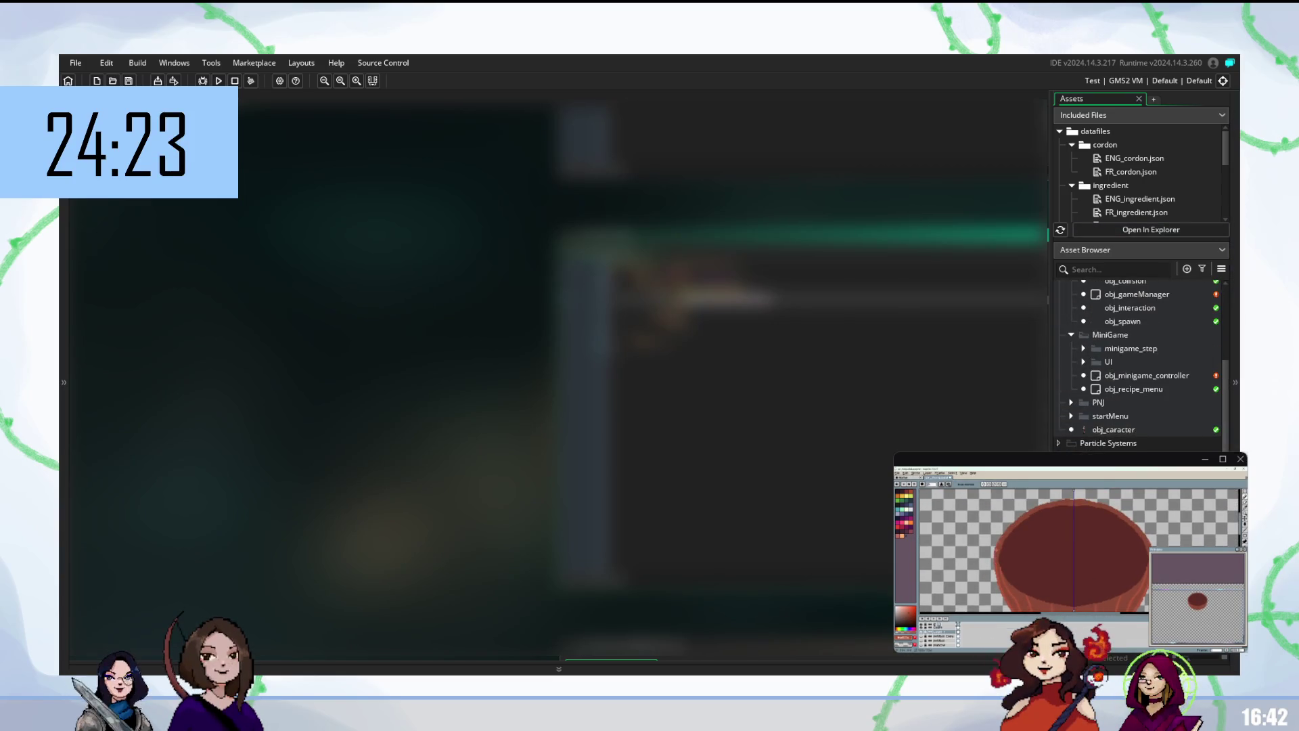
scroll(1137, 365, "up", 3)
scroll(1137, 365, "up", 4)
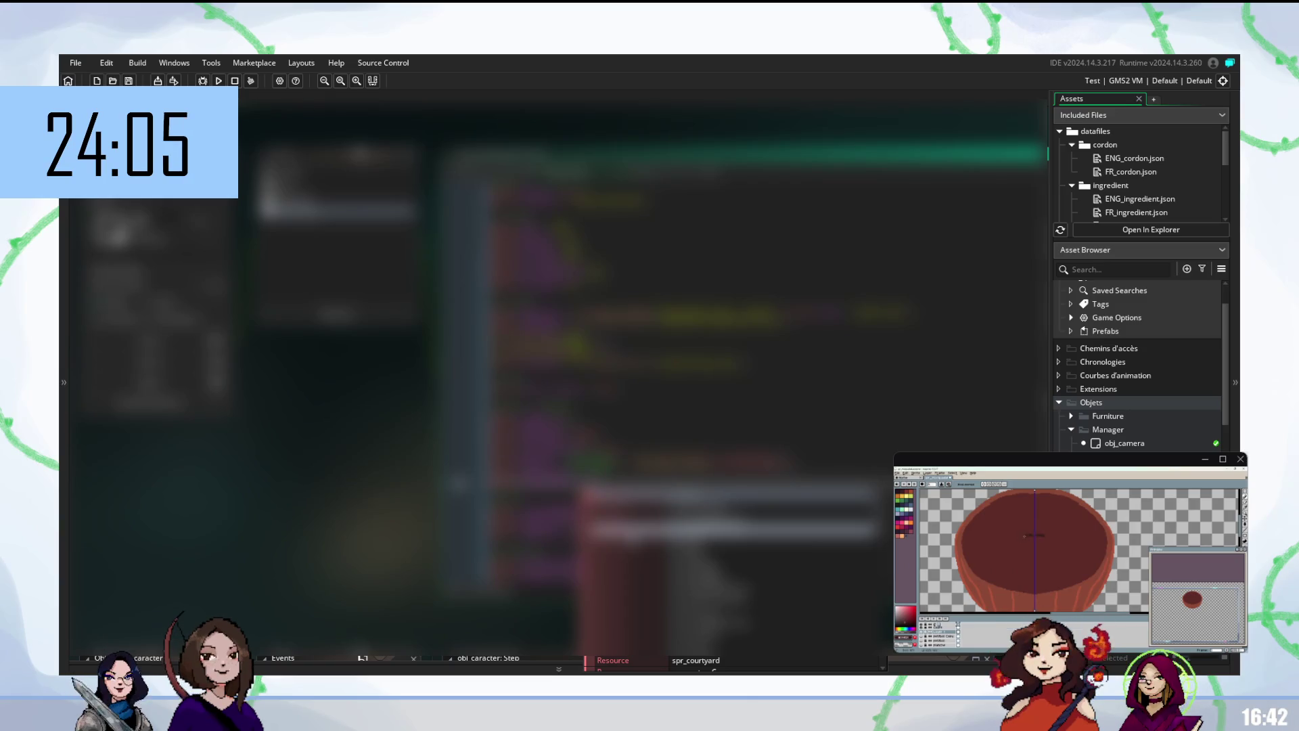
scroll(1140, 365, "down", 10)
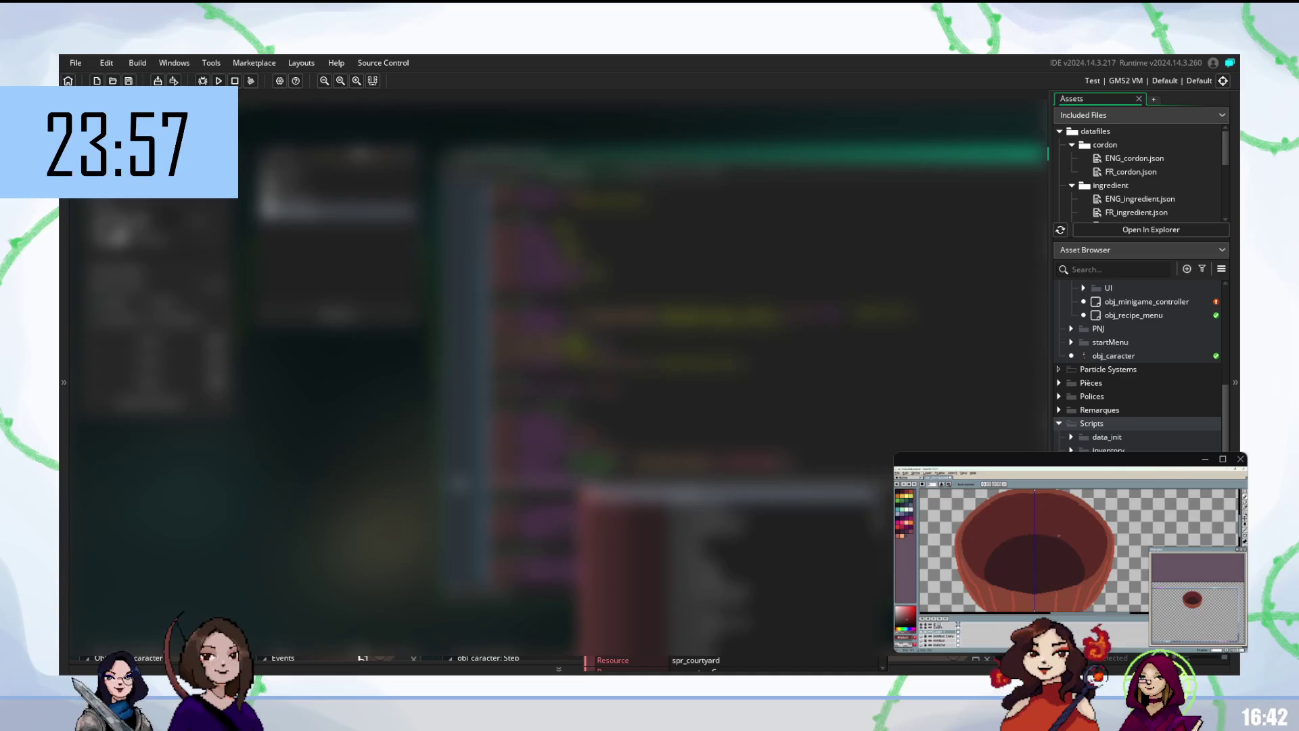
scroll(1140, 366, "down", 2)
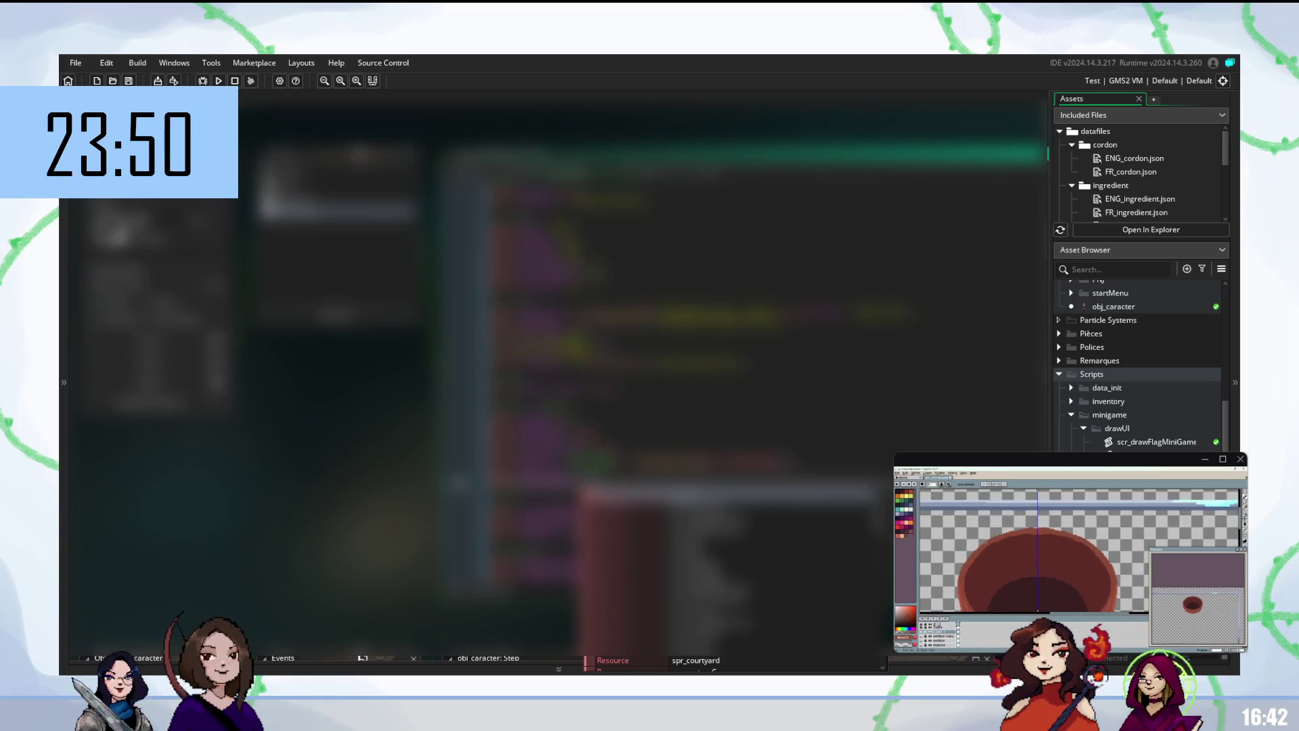
scroll(1137, 365, "down", 4)
scroll(1137, 366, "down", 5)
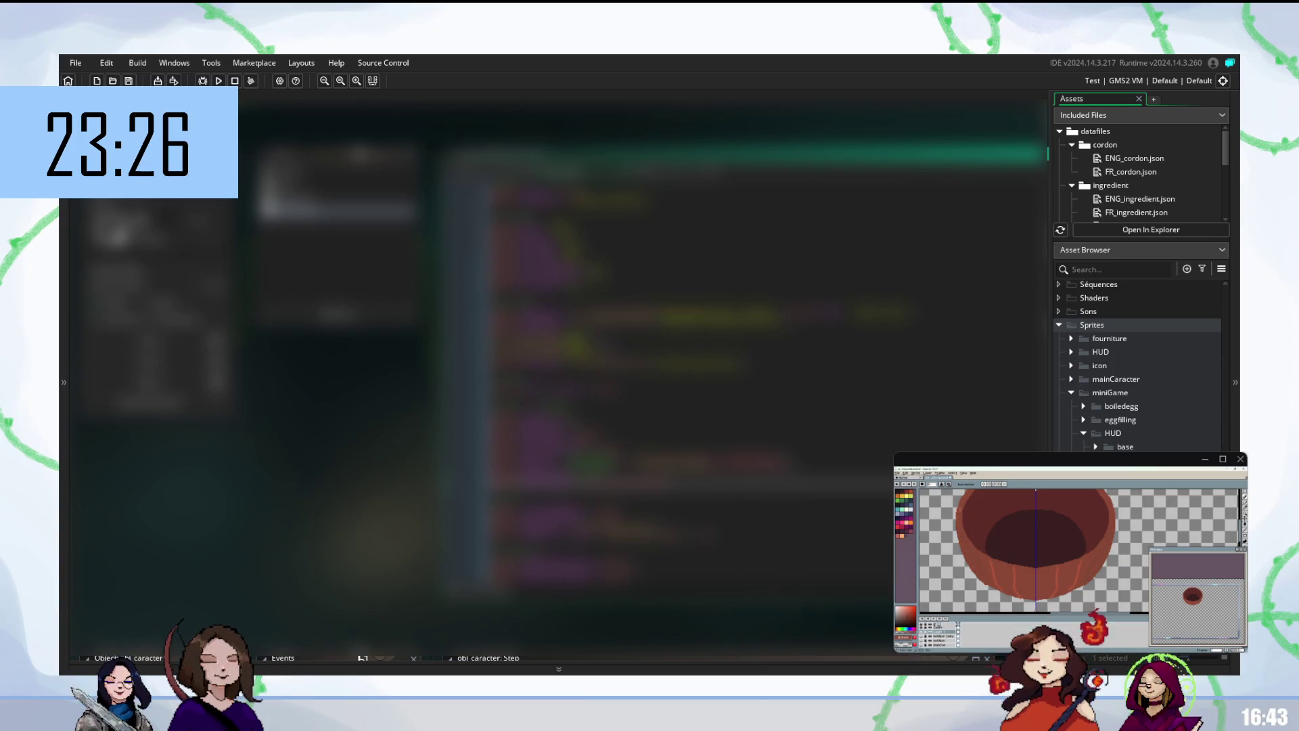
scroll(1140, 365, "up", 1)
scroll(1140, 366, "up", 2)
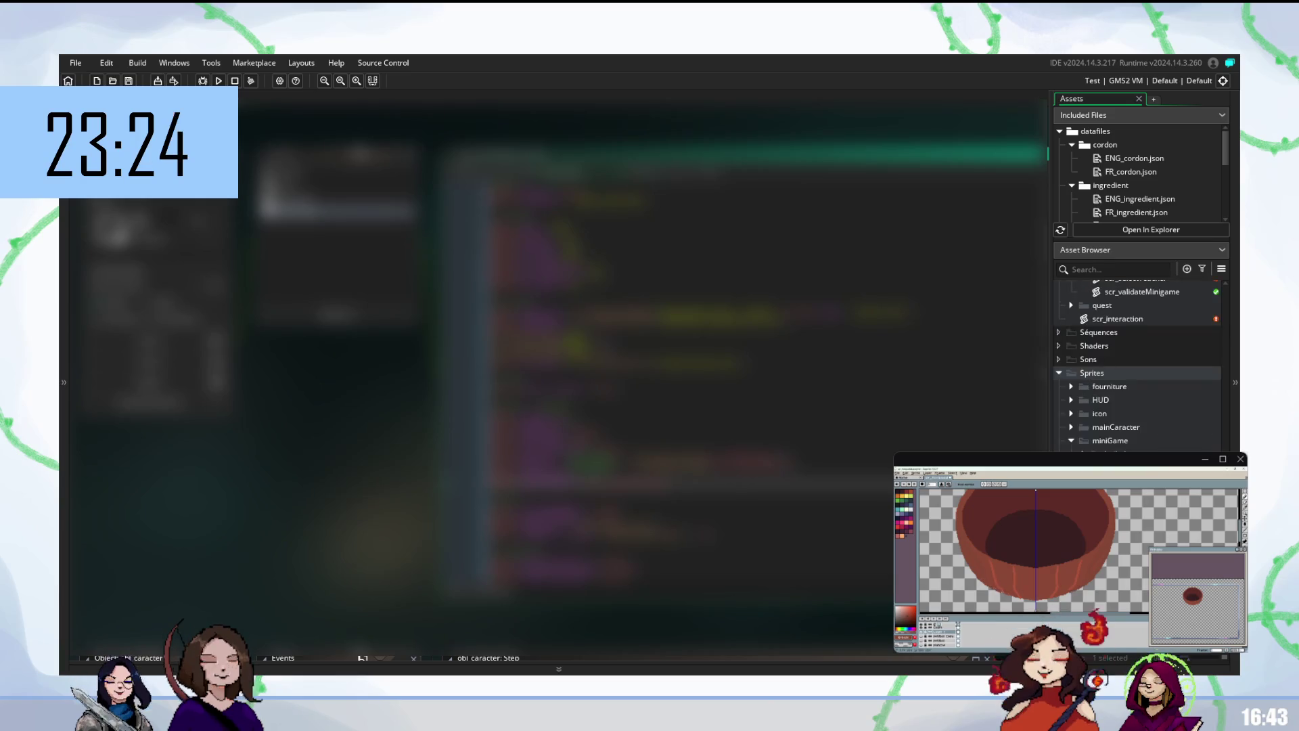
scroll(1141, 365, "up", 3)
double_click(1136, 376)
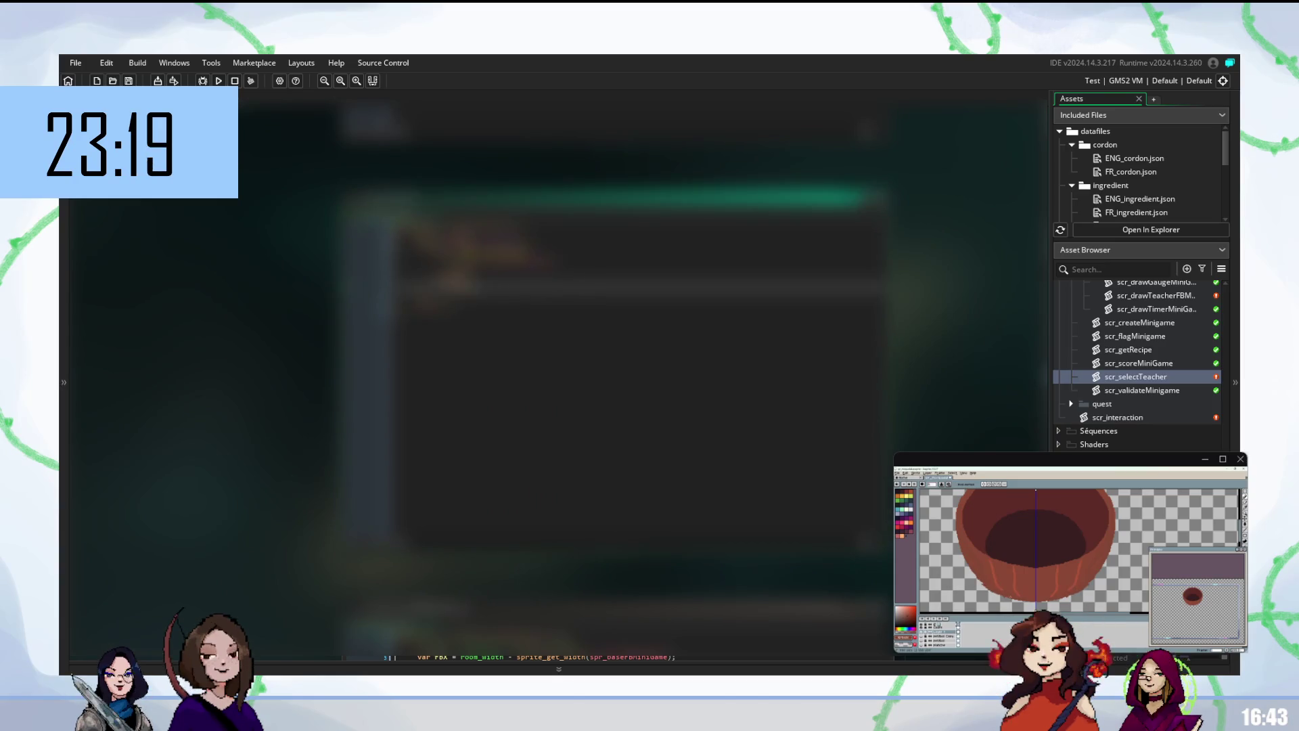
- Move up a couple of lines in scr_selectTeacher and build and run the game
key("Up")
key("Up")
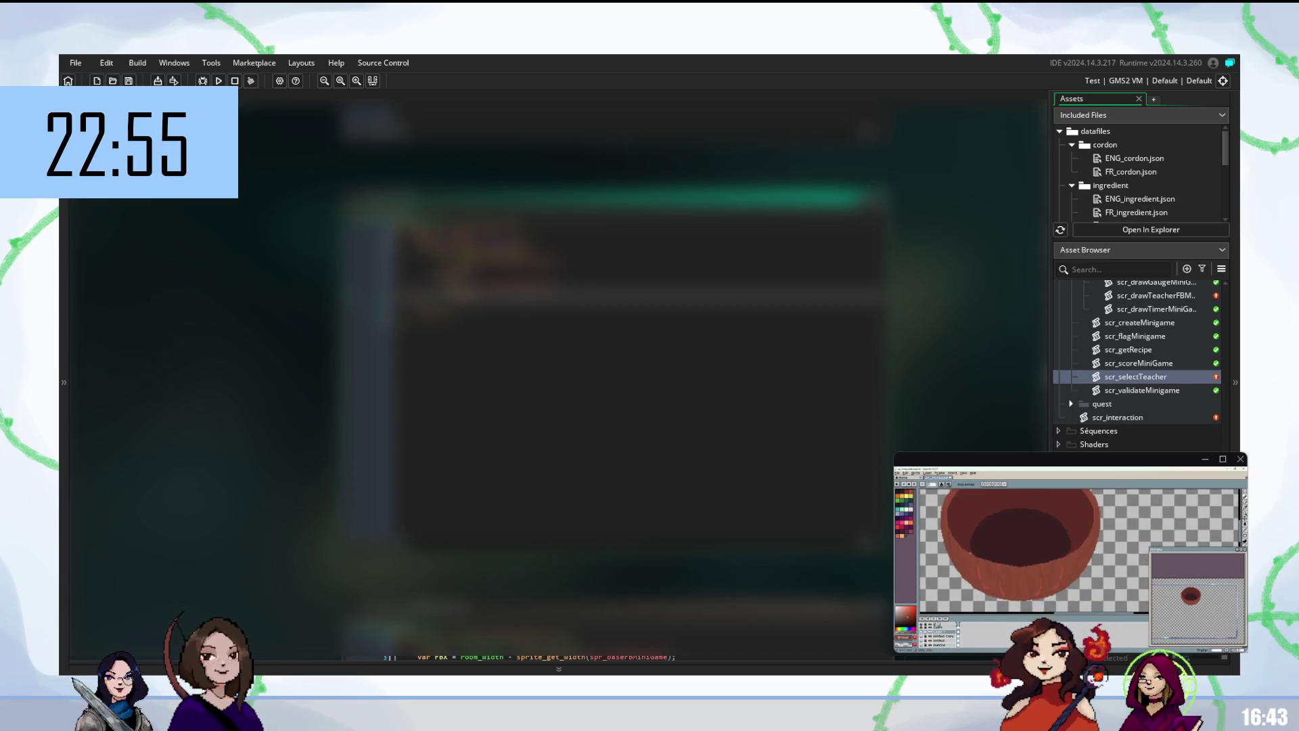
key("F5")
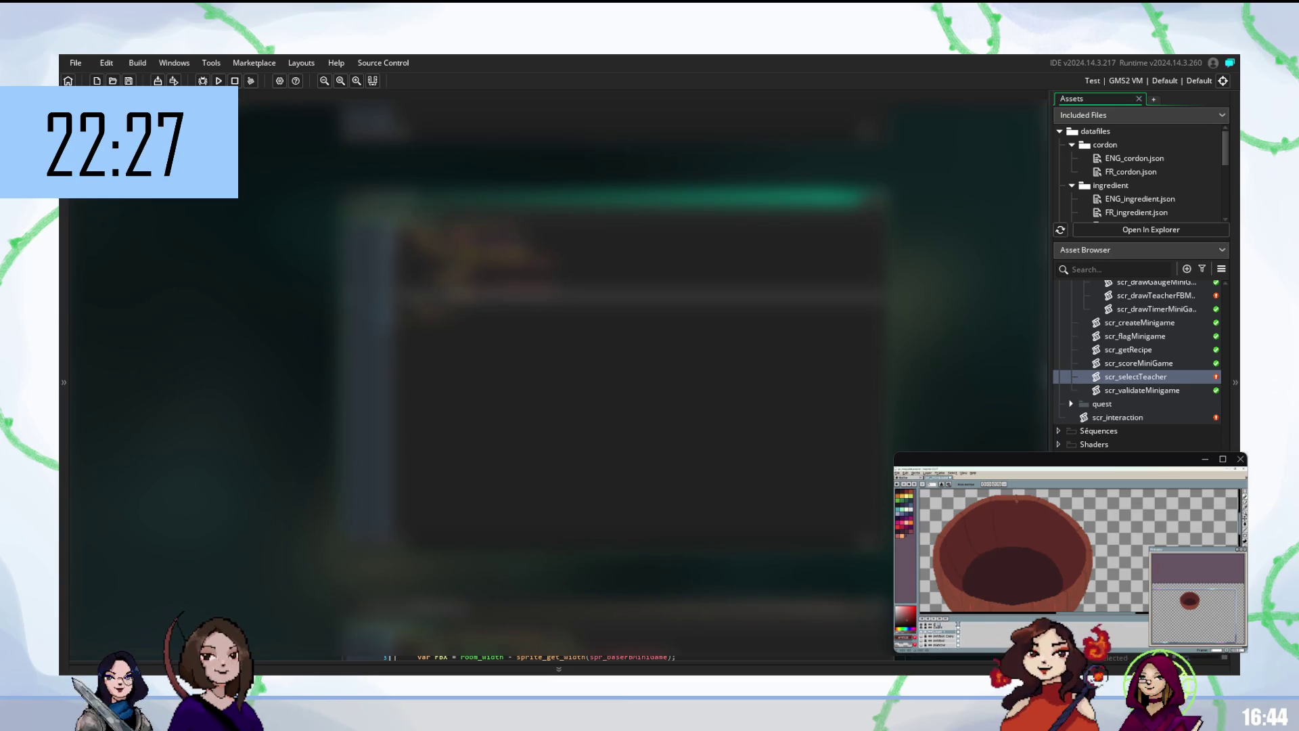
scroll(612, 373, "up", 8)
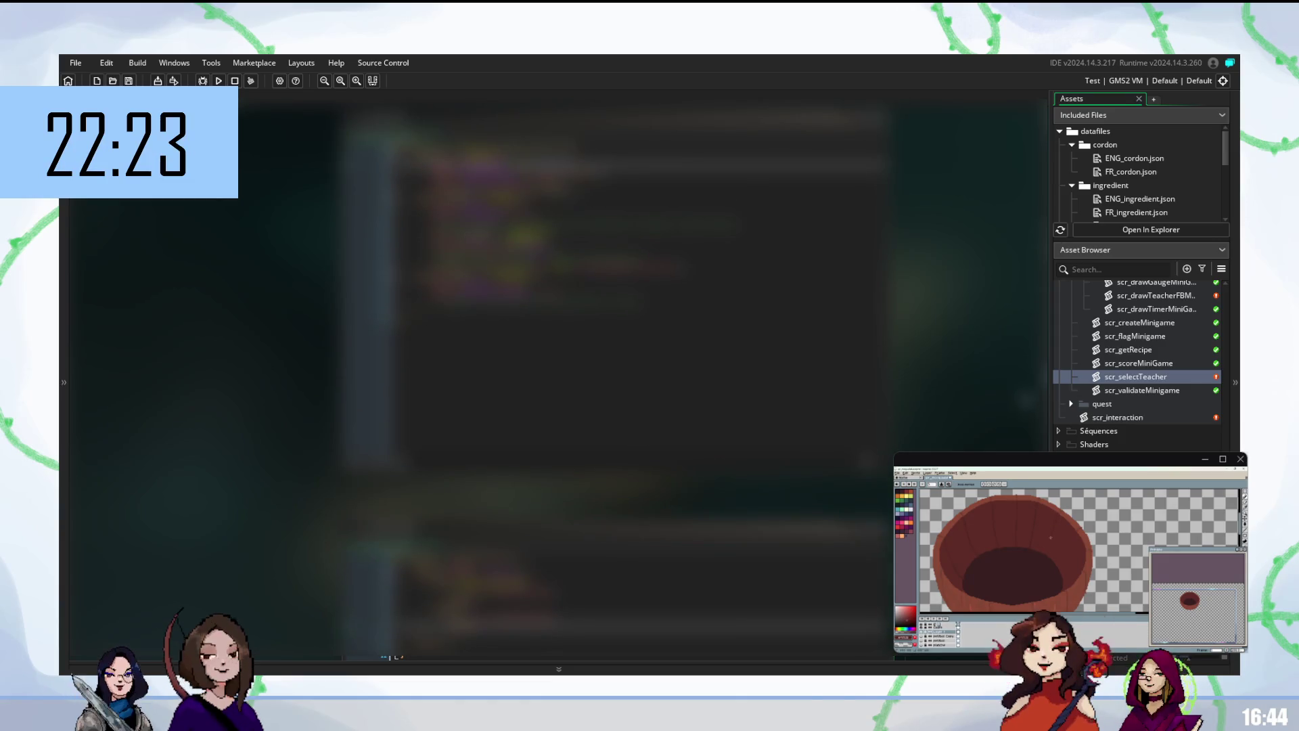
- Open the scr_drawTeacherFBM script and bring the bowl sprite back up in GraphicsGale
scroll(1141, 393, "up", 4)
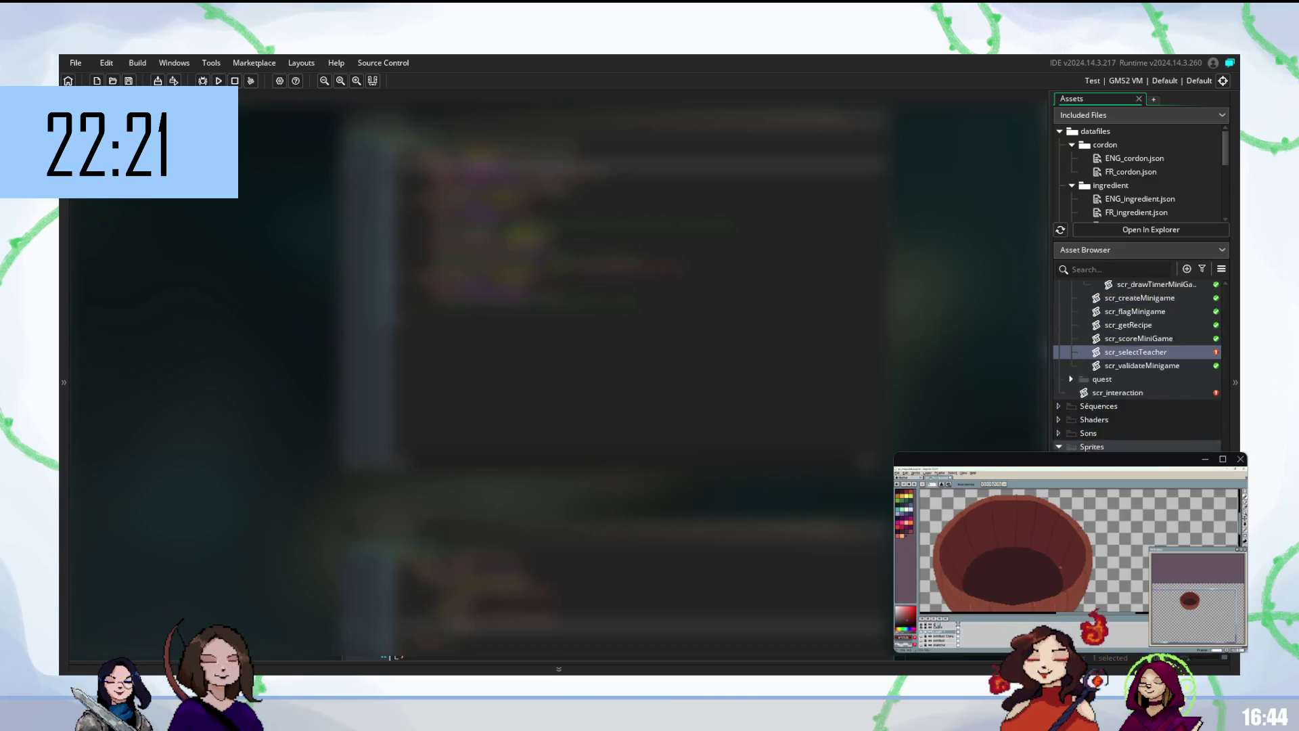
double_click(1144, 393)
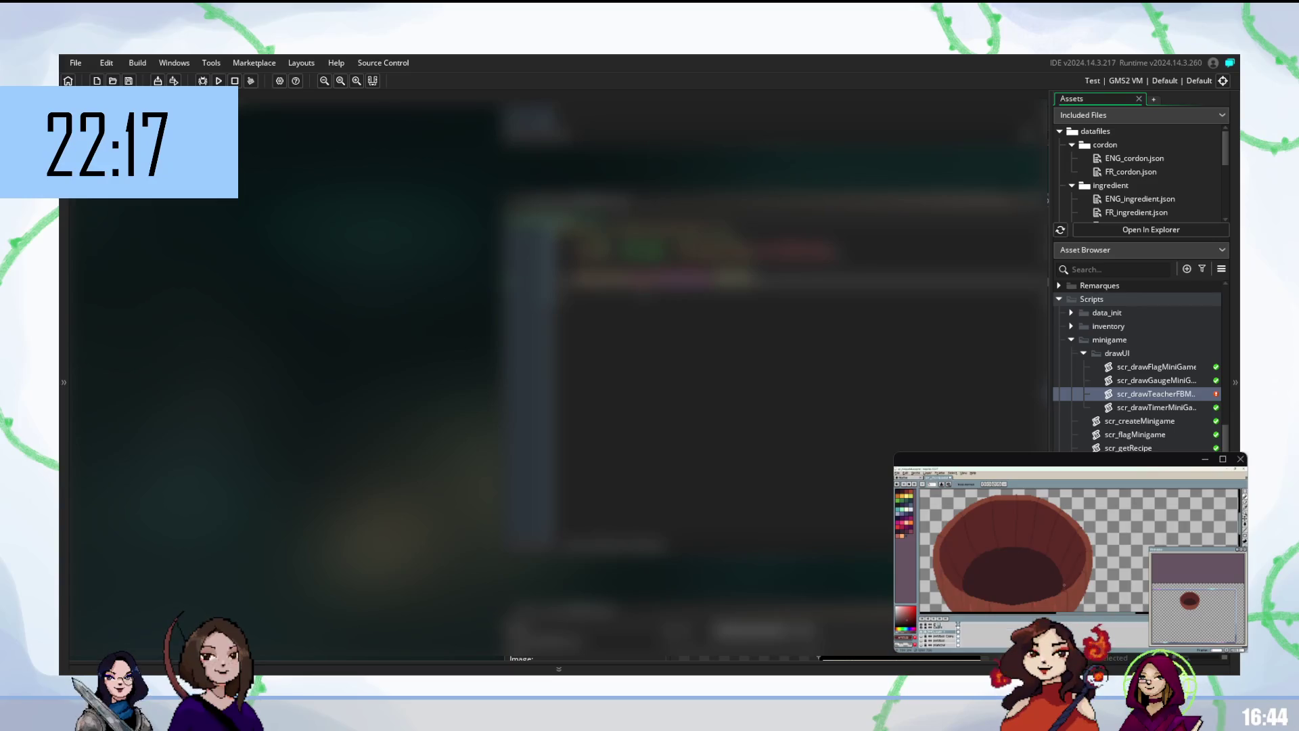
key("ctrl+w")
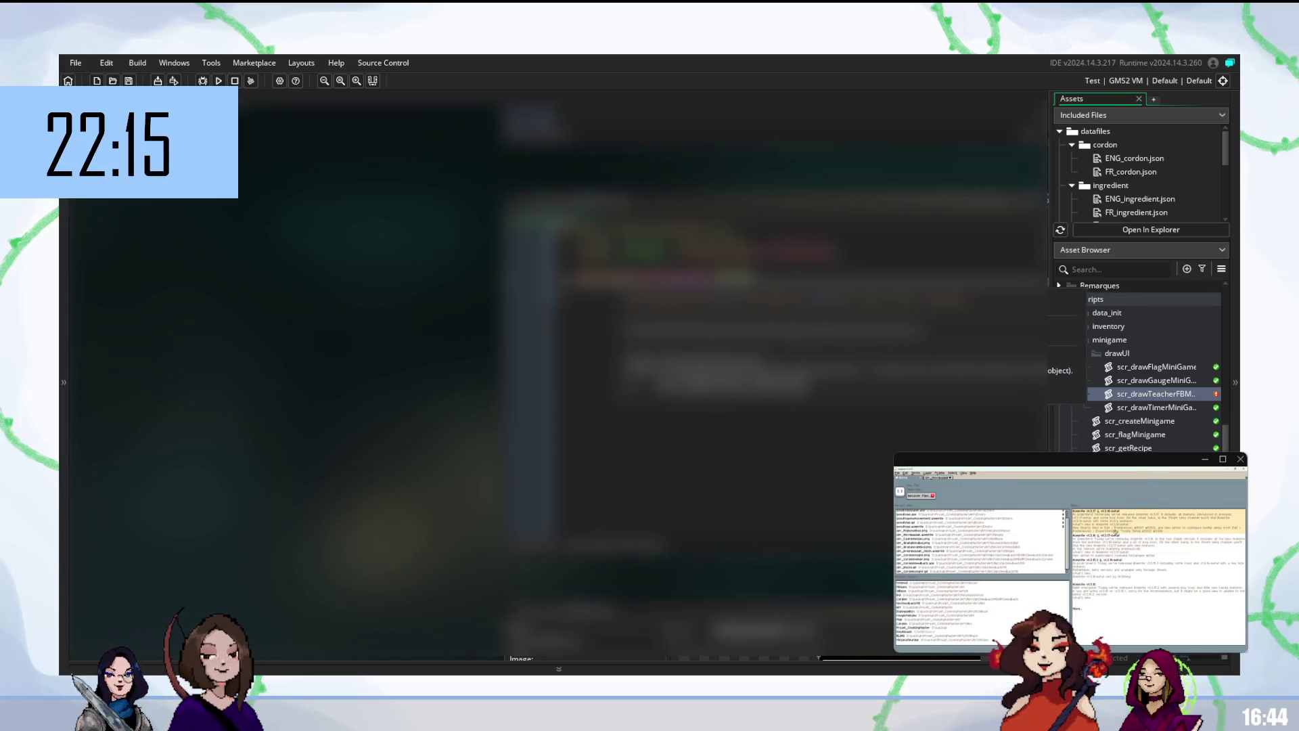
key("ctrl+shift+t")
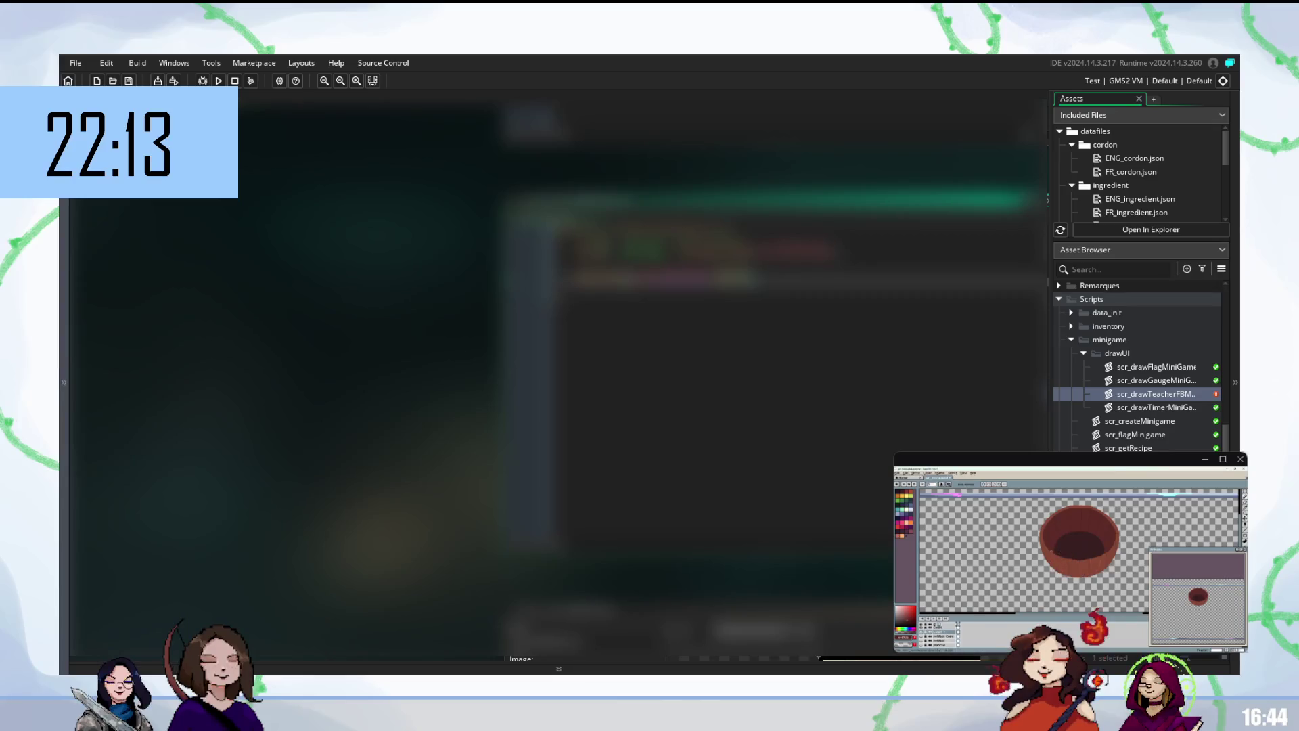
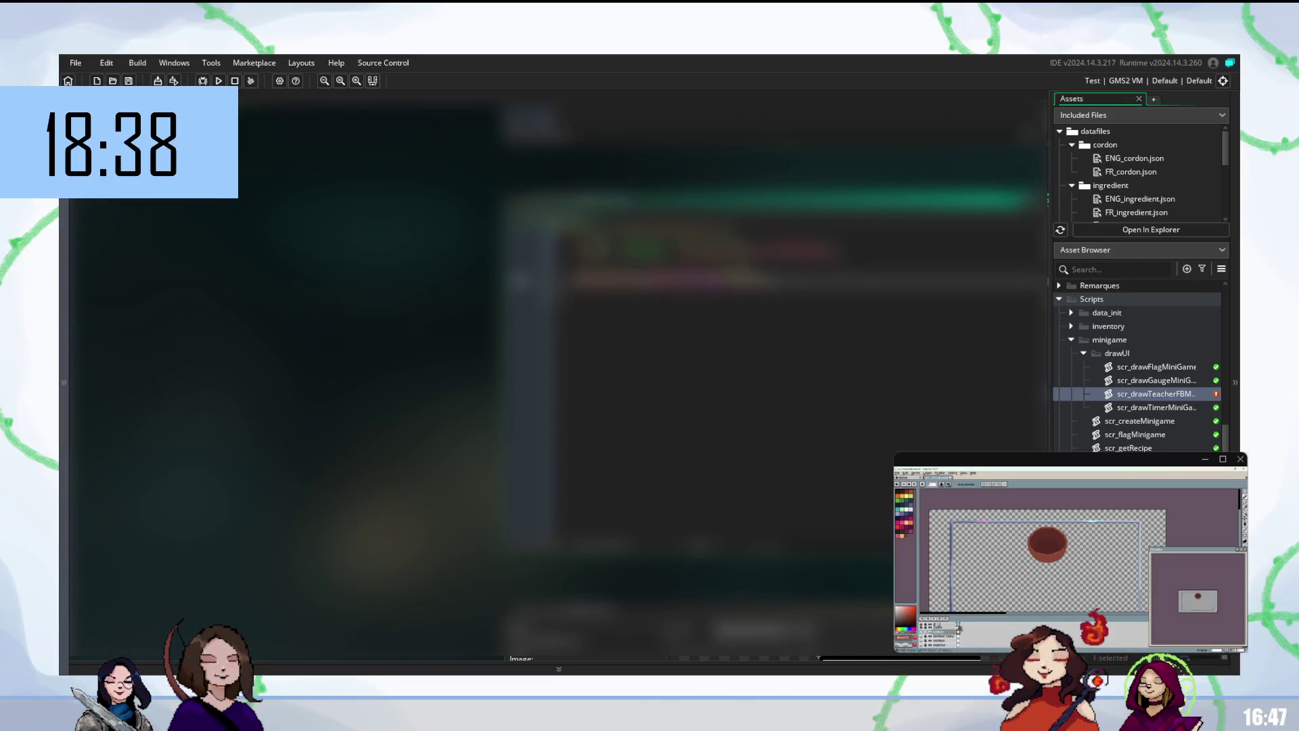
- Trim the canvas edges in to the brown bowl's bounds and clear the selection
key("ctrl+d")
scroll(1047, 547, "down", 1)
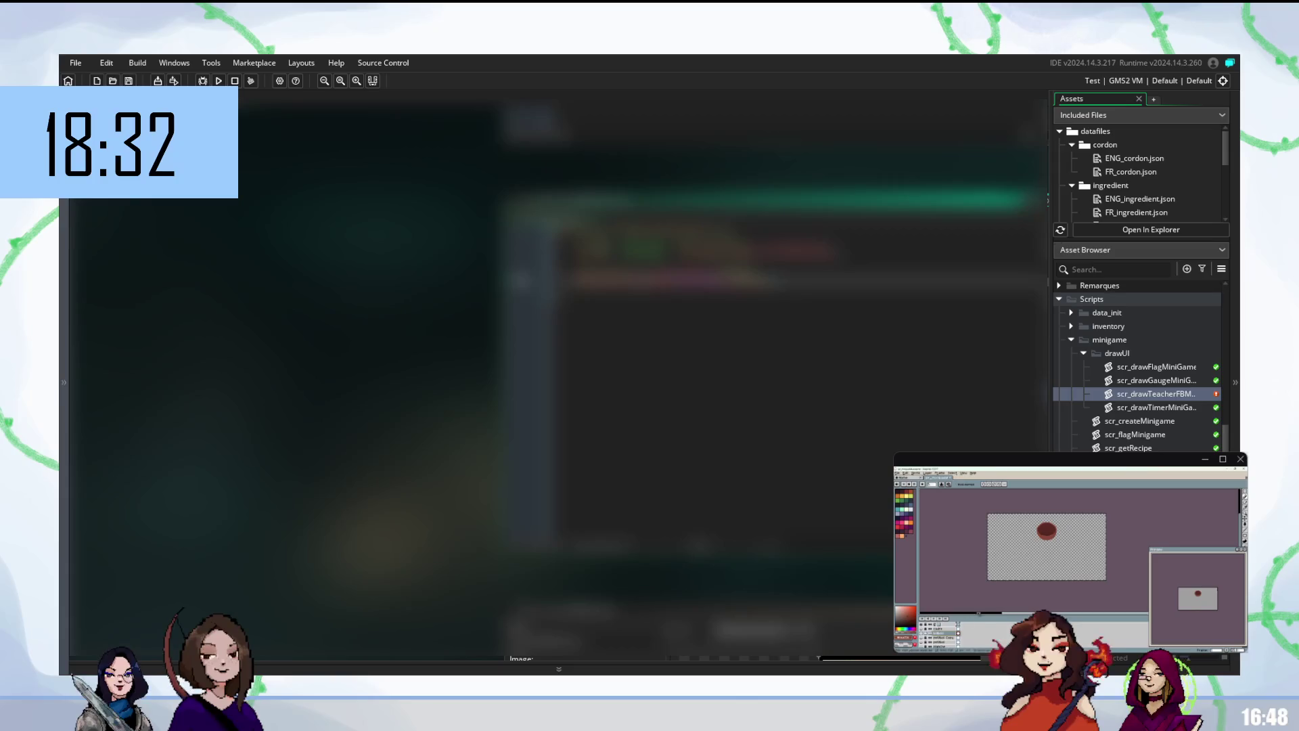
key("ctrl+alt+c")
left_click_drag(1052, 581, 1052, 540)
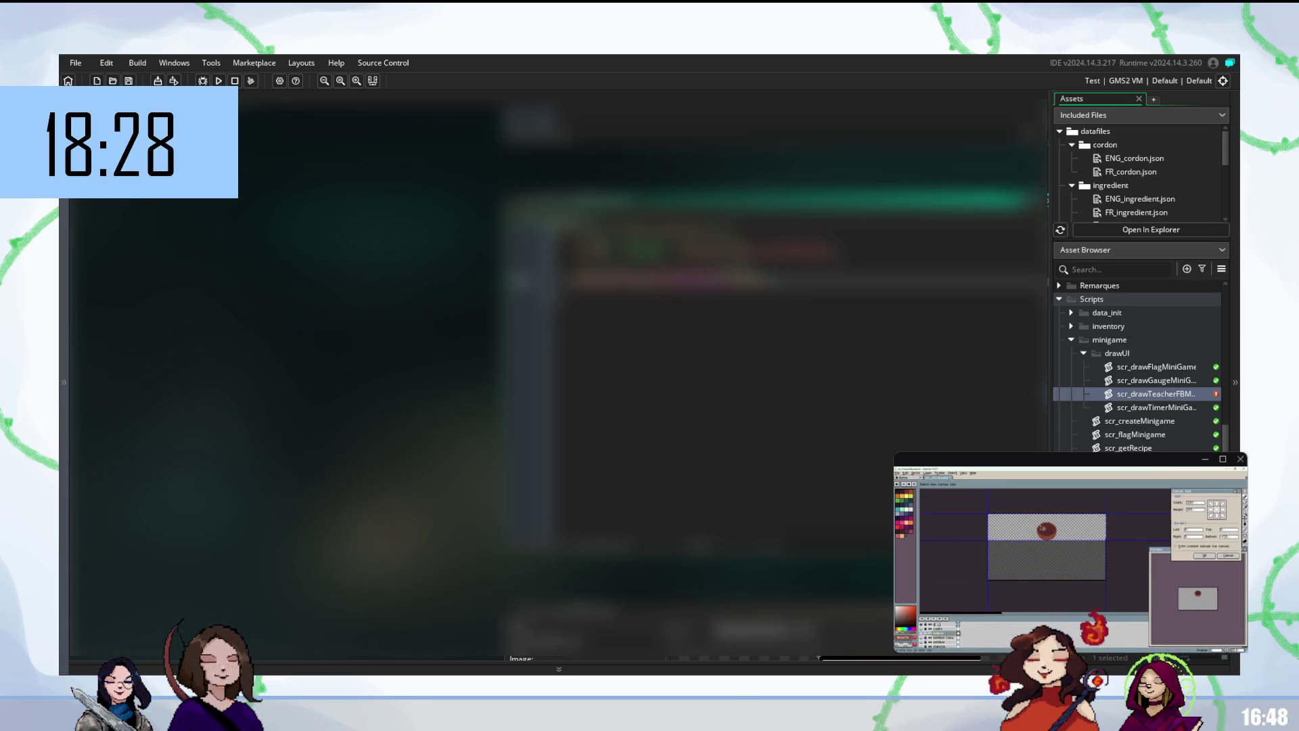
scroll(1091, 573, "up", 3)
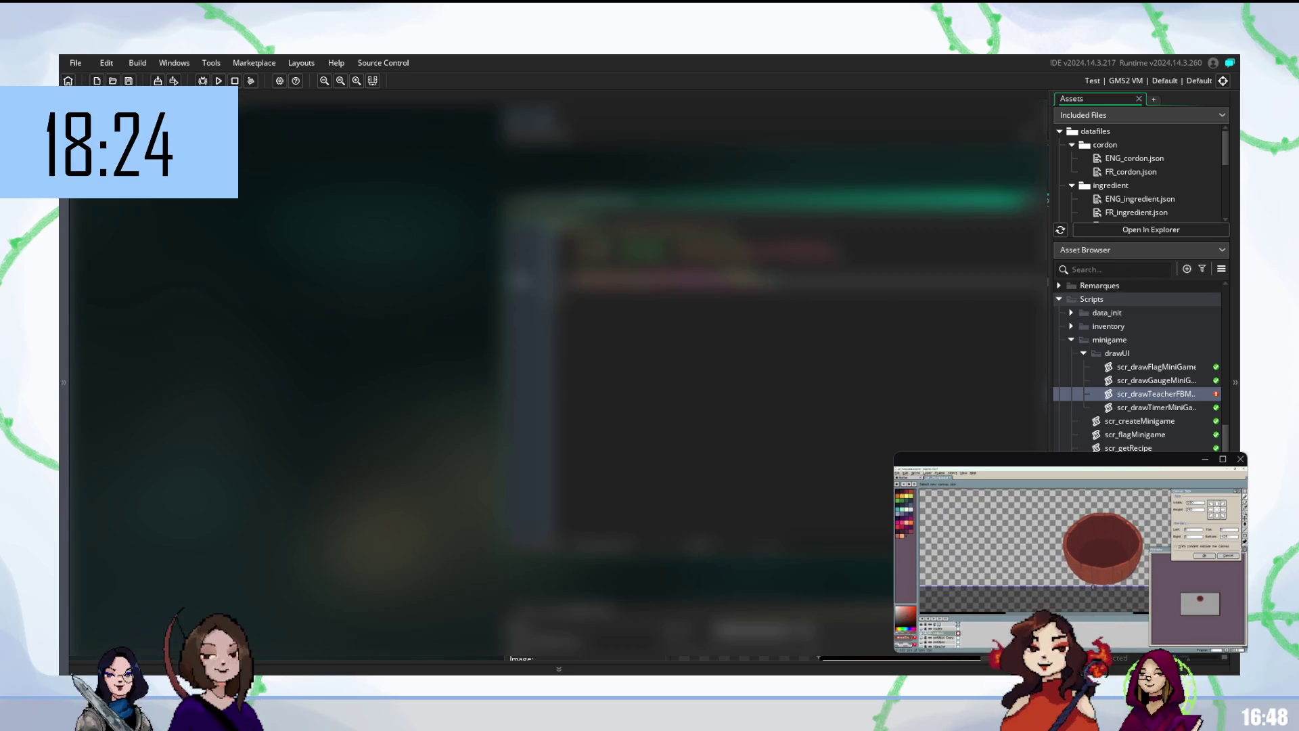
scroll(1093, 586, "down", 3)
mouse_move(954, 565)
left_mouse_down()
mouse_move(1052, 565)
mouse_move(930, 570)
left_mouse_up()
mouse_move(1082, 540)
left_mouse_down()
mouse_move(981, 540)
mouse_move(1030, 546)
left_mouse_up()
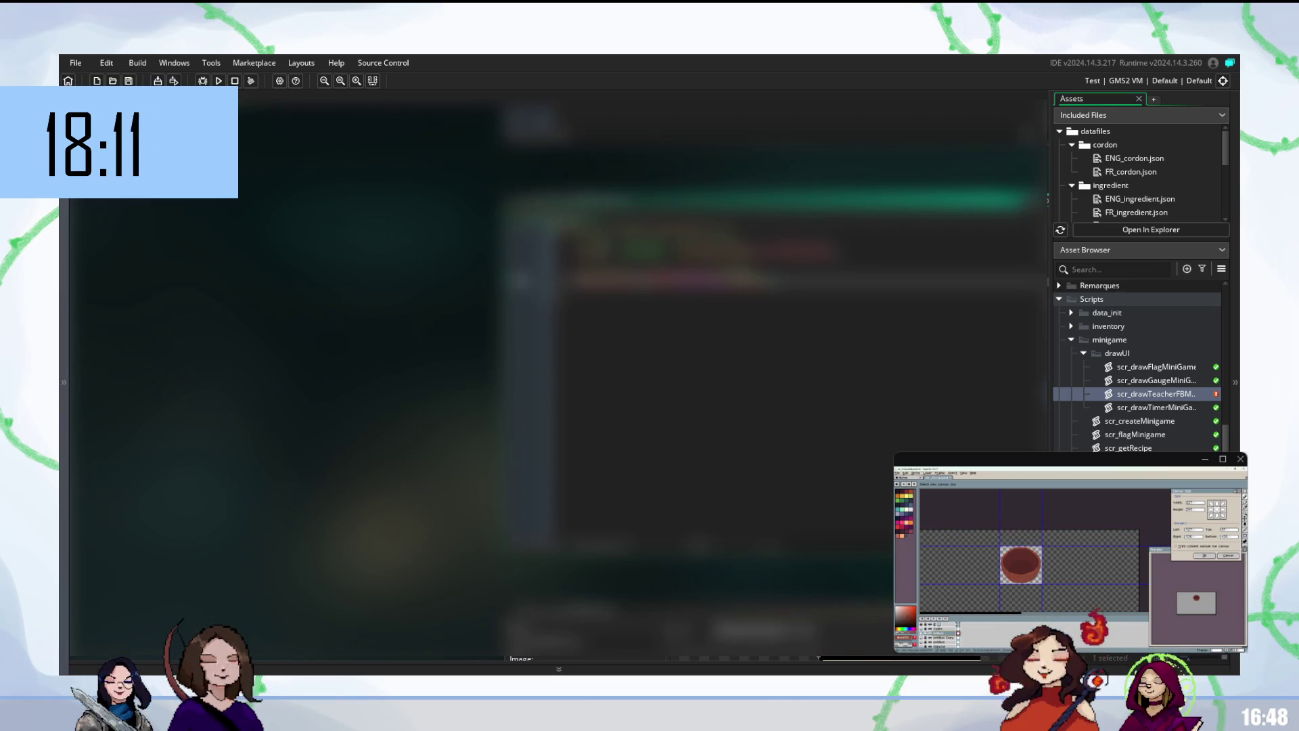
key("Return")
key("ctrl+d")
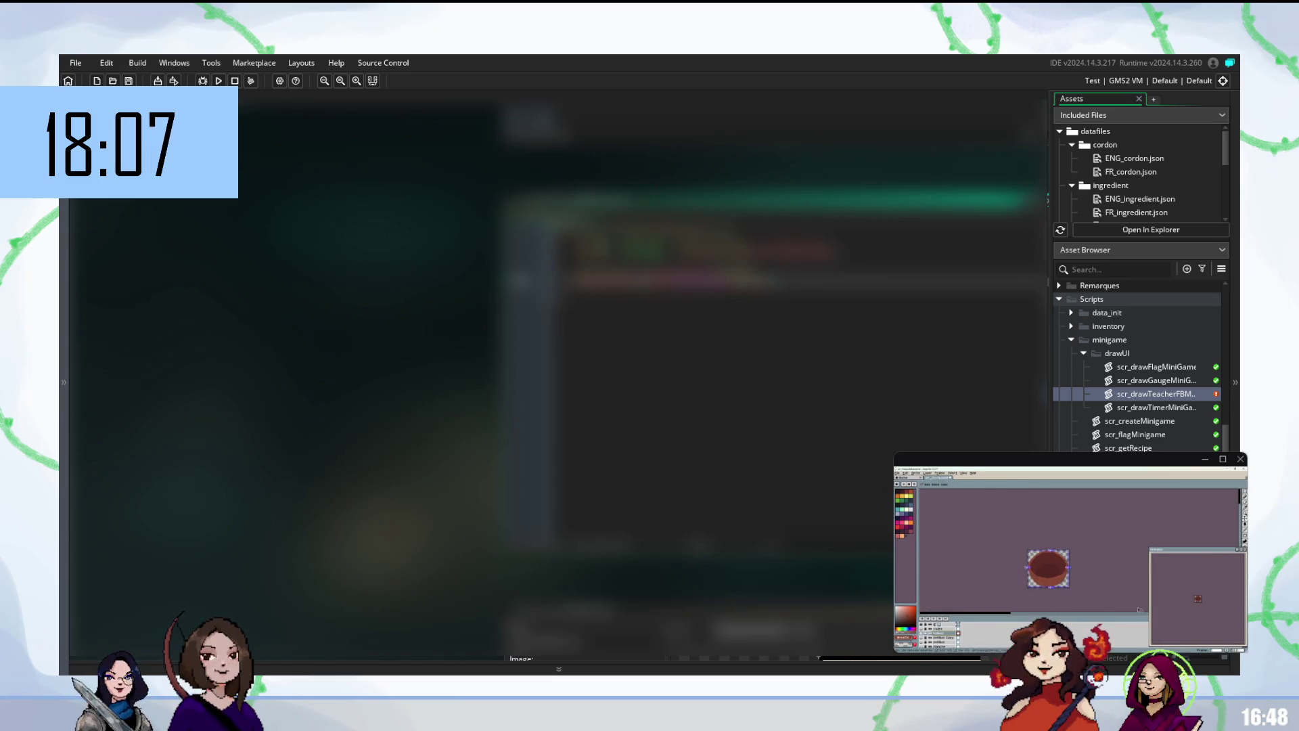
key("ctrl+alt+shift+s")
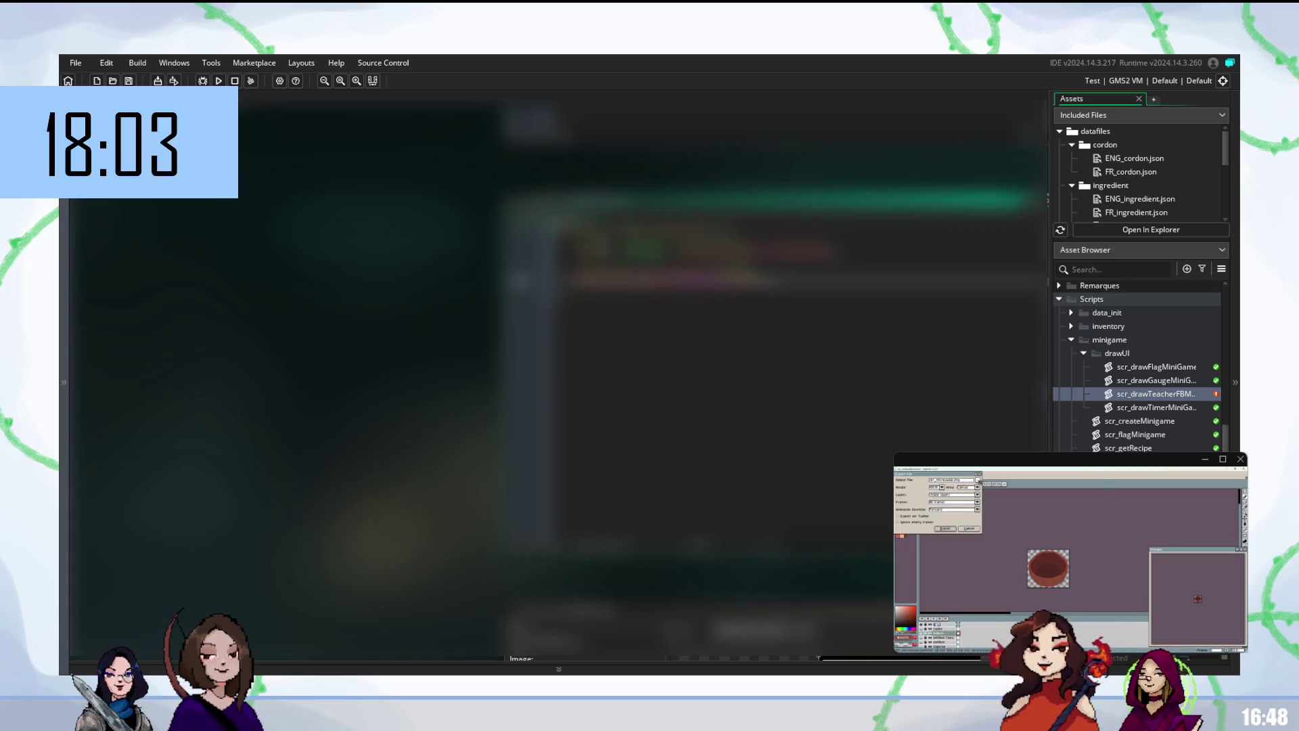
left_click(977, 481)
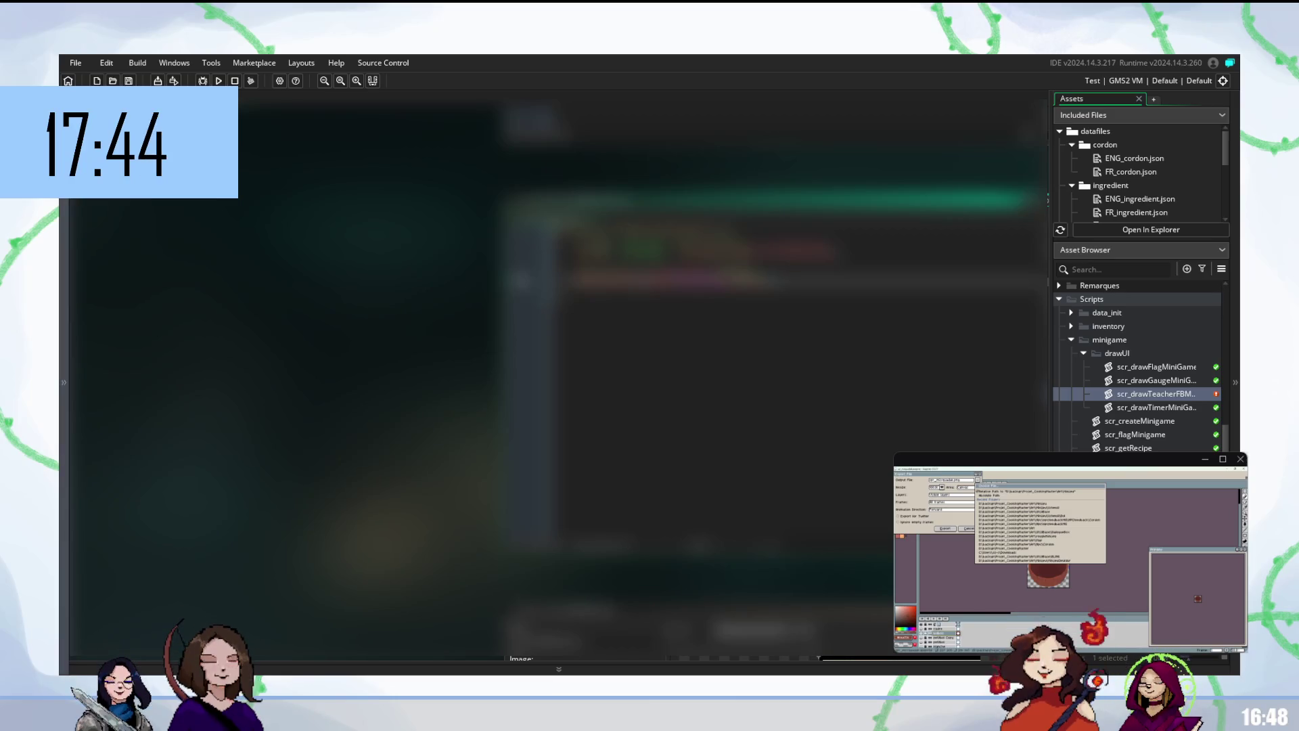
left_click(1054, 568)
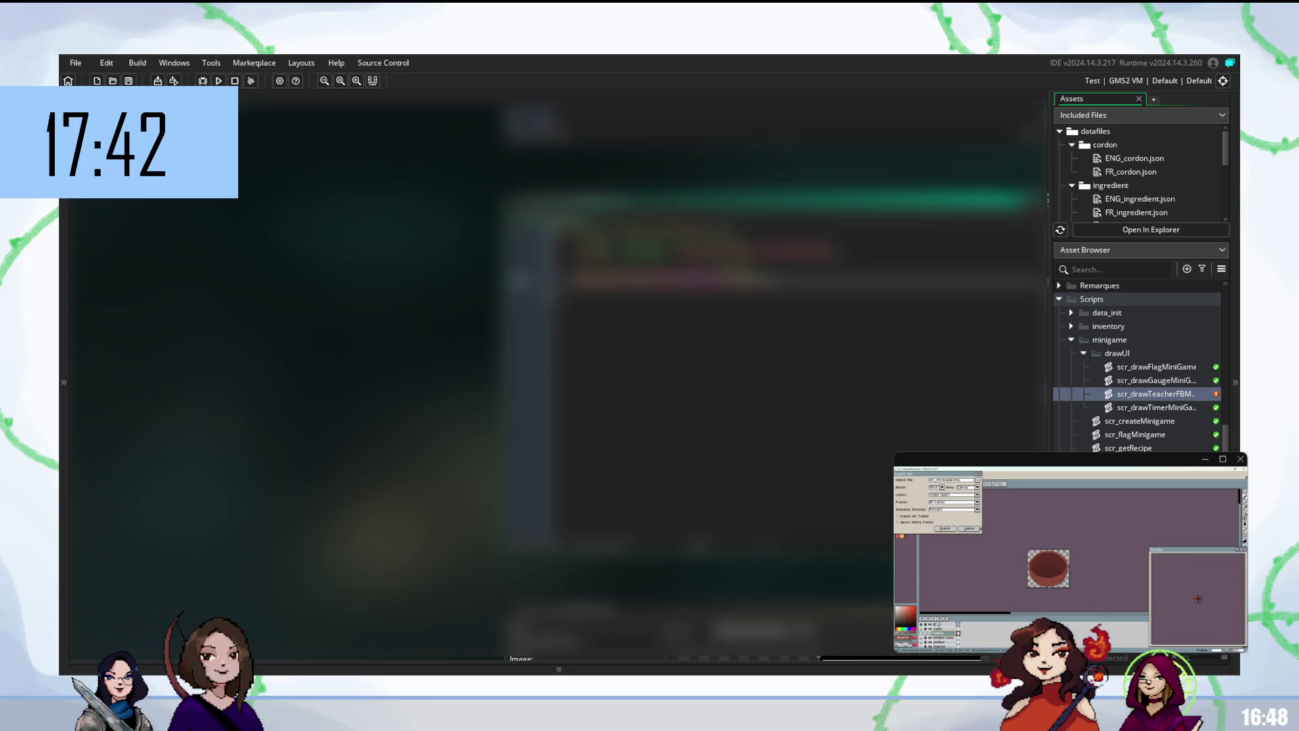
left_click(969, 528)
scroll(1049, 567, "up", 4)
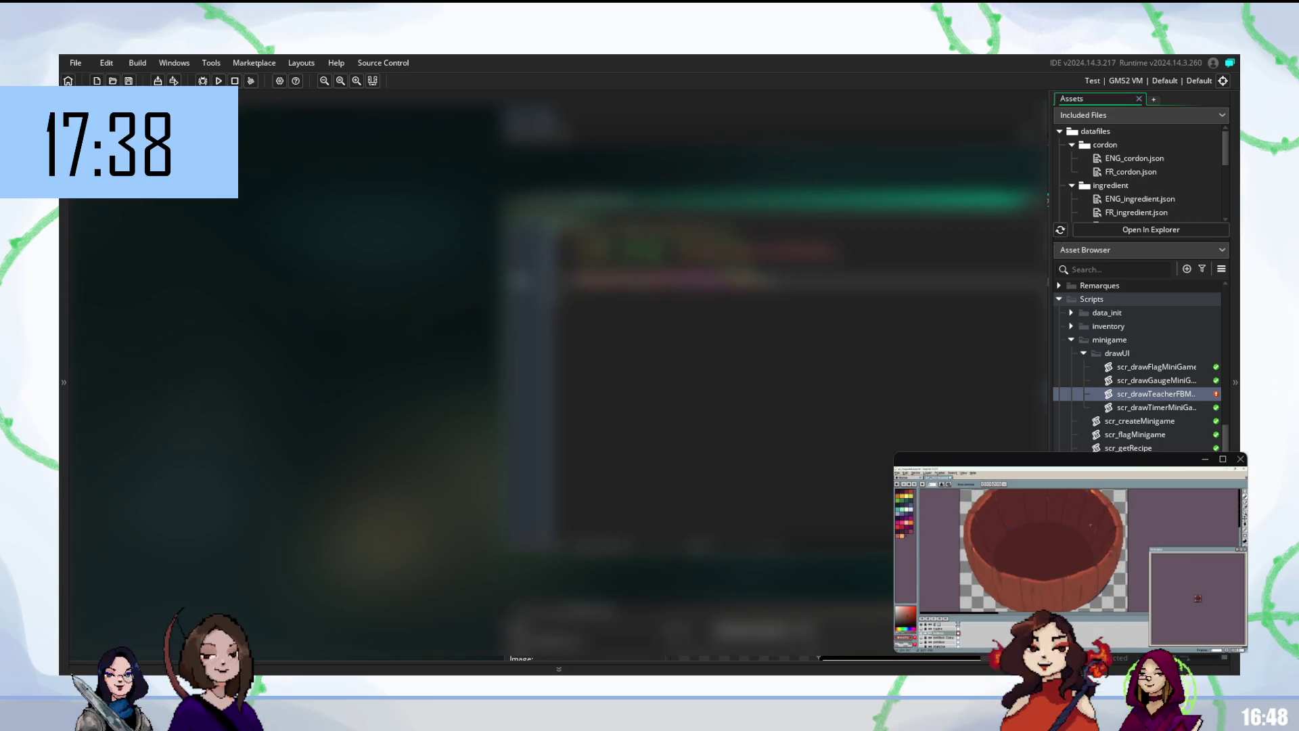
key("v")
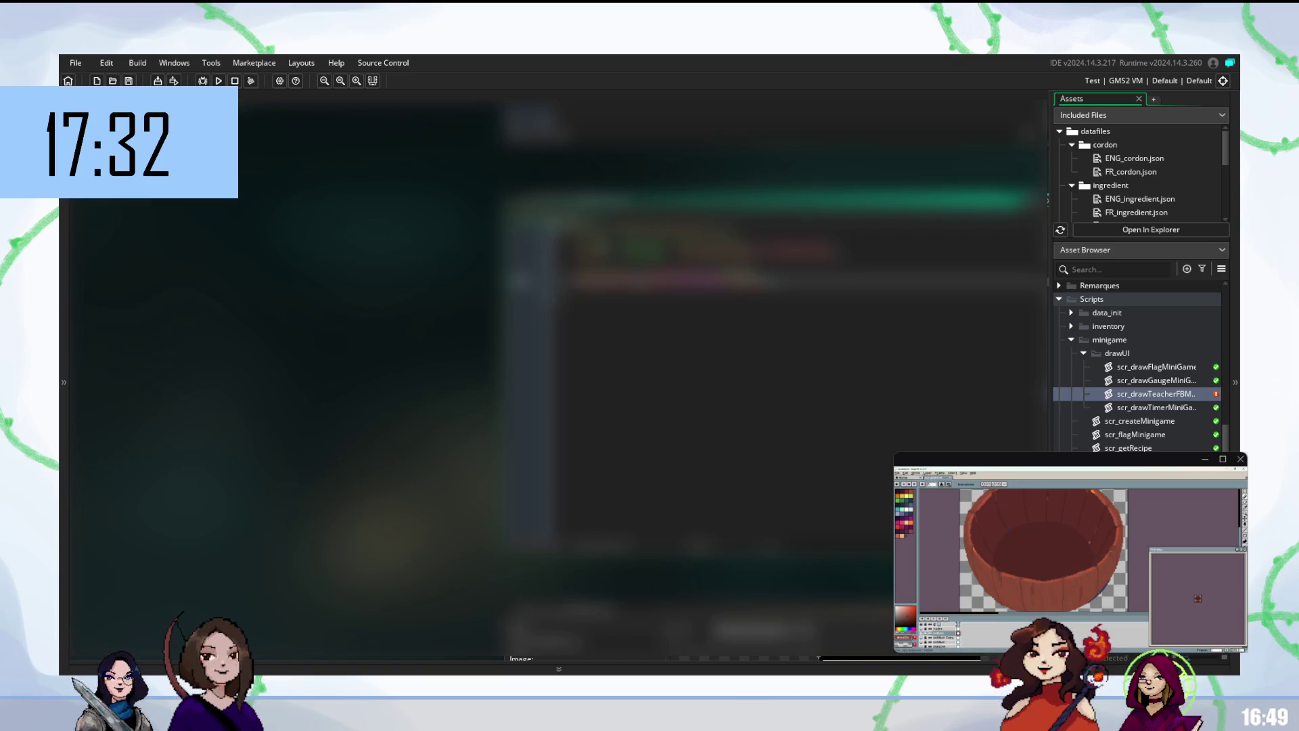
key("m")
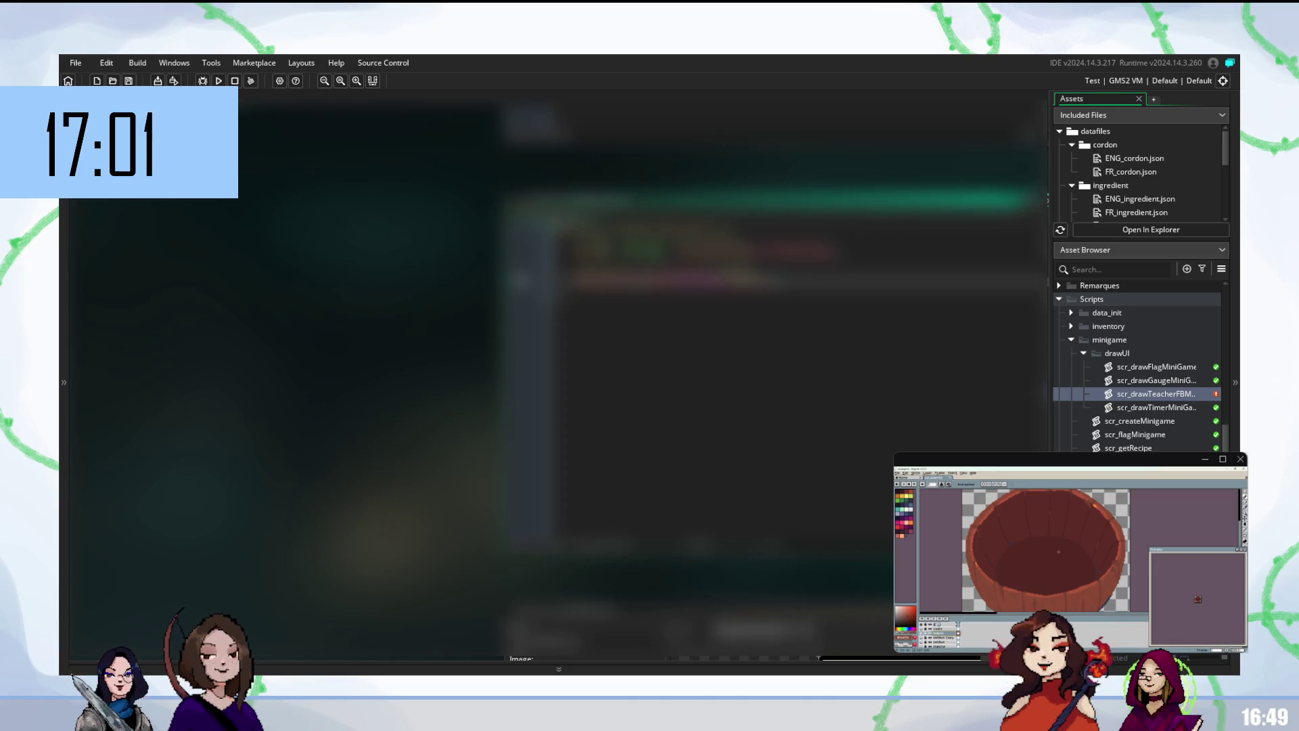
left_click(1244, 493)
left_click_drag(1143, 522, 1156, 521)
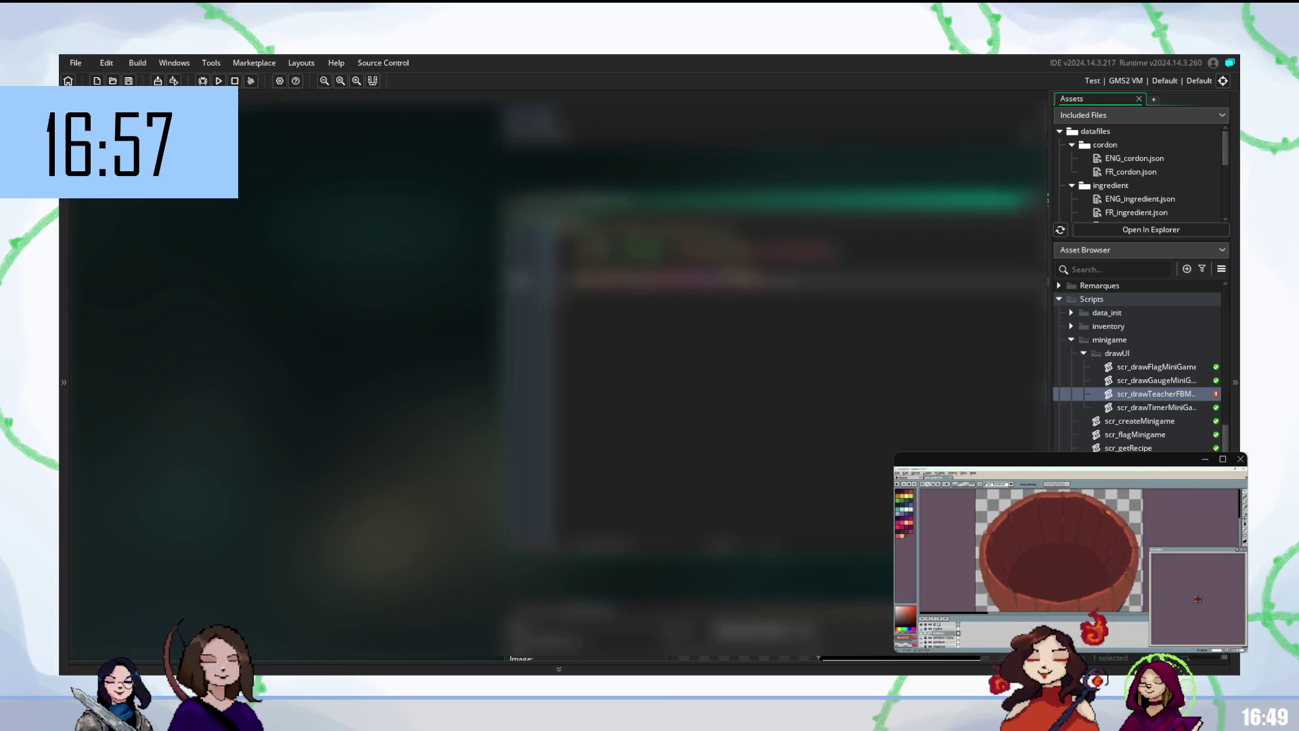
mouse_move(982, 532)
left_mouse_down()
mouse_move(992, 569)
mouse_move(1056, 599)
left_mouse_up()
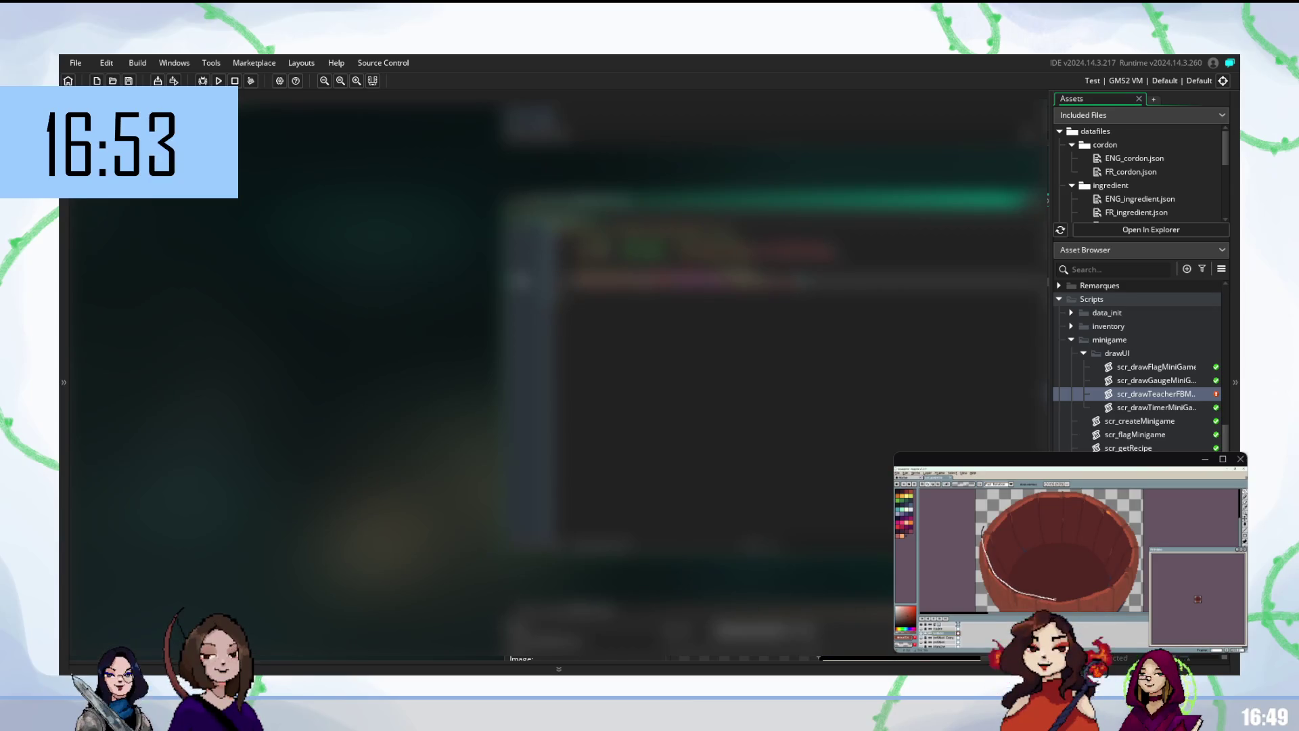
key("ctrl+z")
key("ctrl+z")
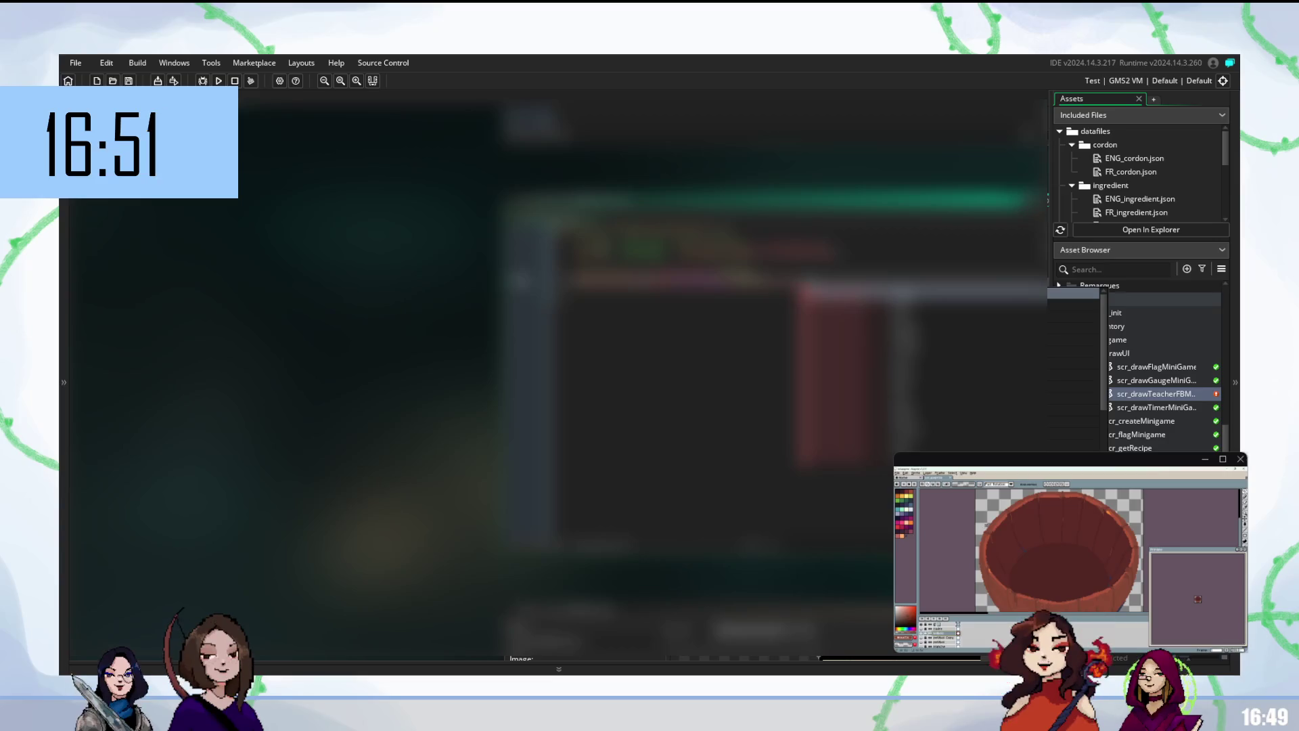
key("ctrl+y")
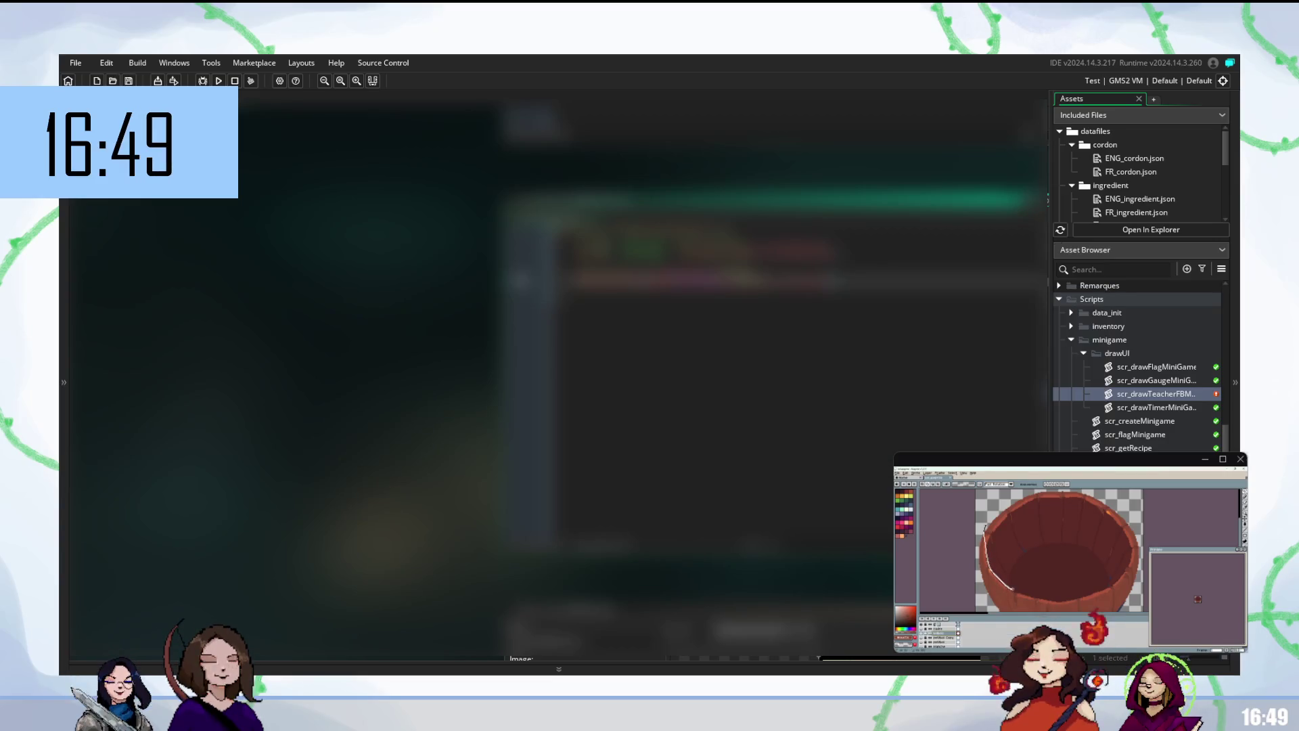
key("ctrl+y")
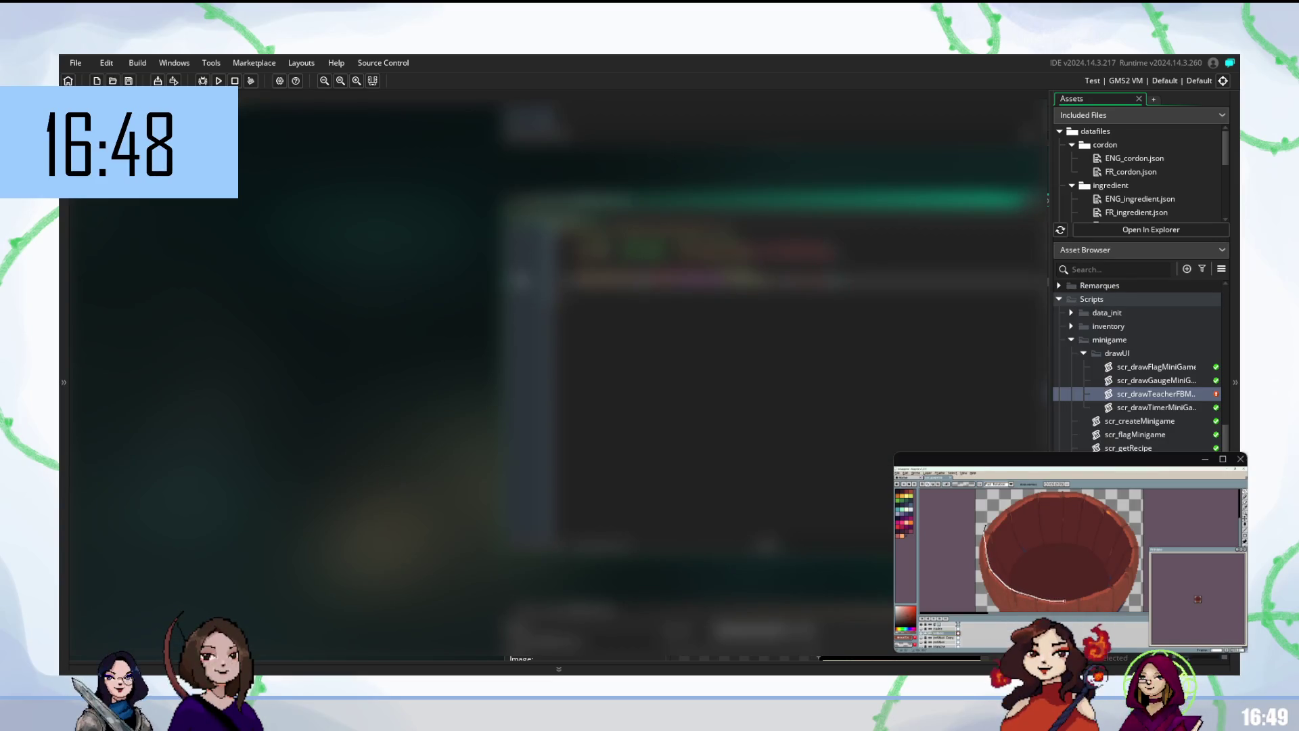
key("ctrl+y")
key("ctrl+z")
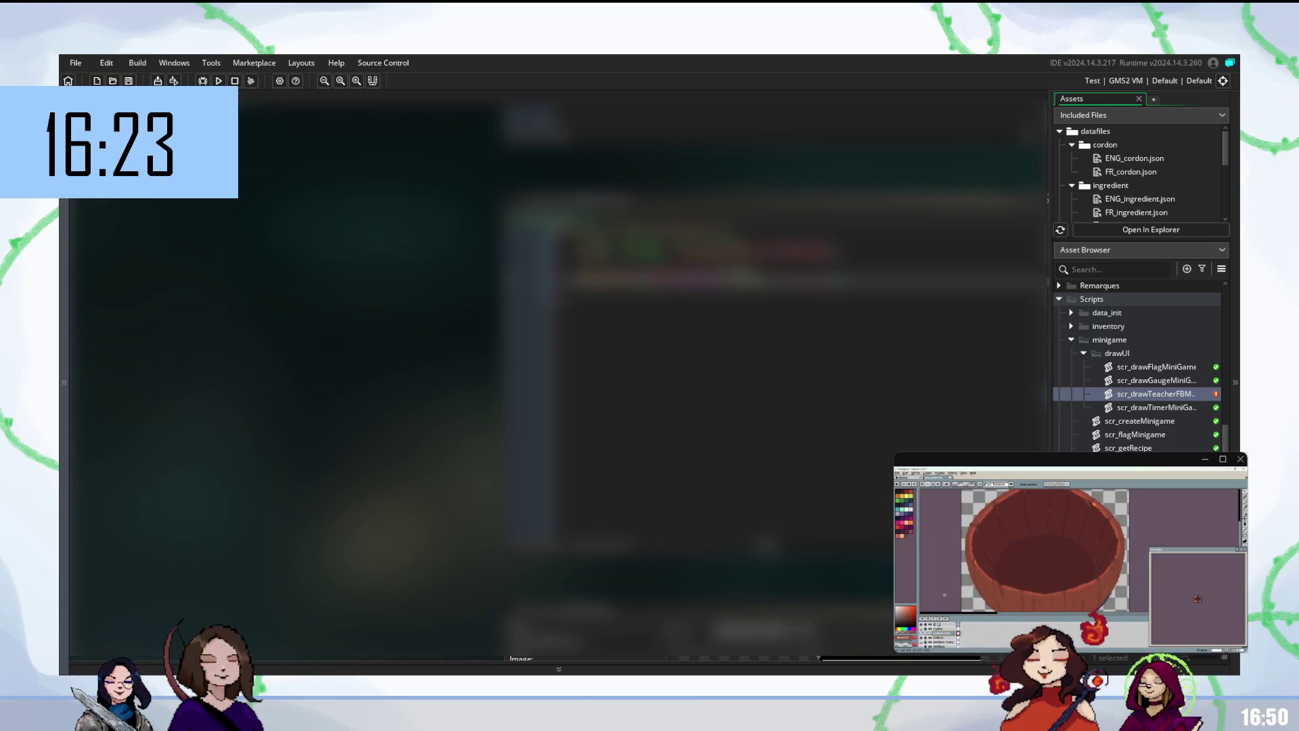
- Export the sprite under a new file name starting 'rel' to a recent output folder
key("ctrl+alt+shift+s")
double_click(935, 482)
key("BackSpace")
type("r")
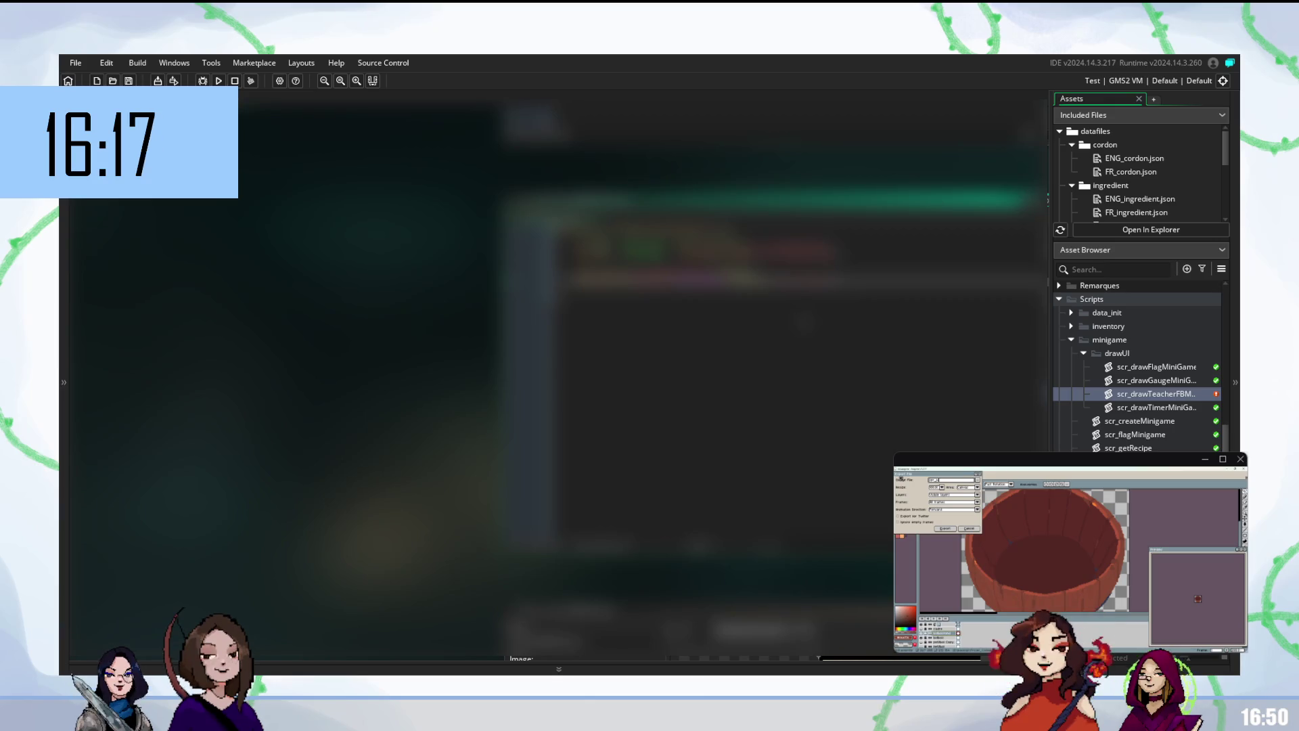
type("el")
key("F5")
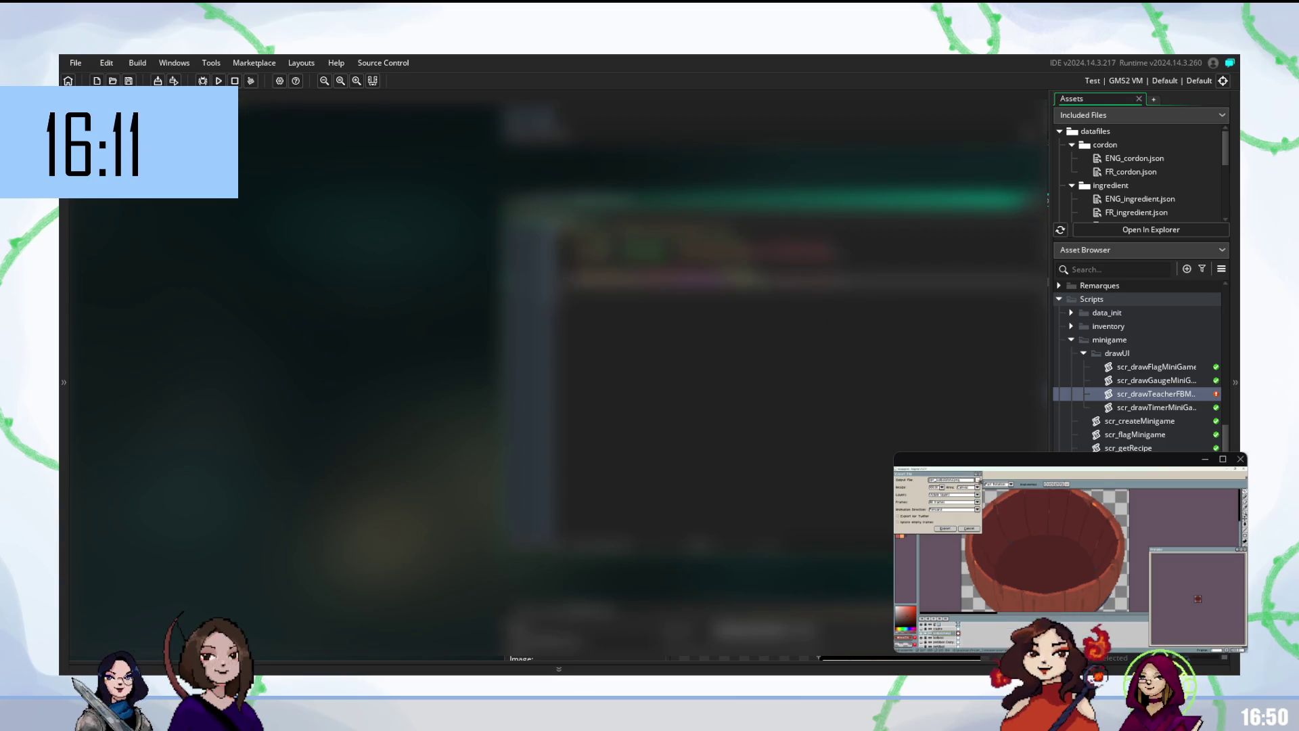
left_click(977, 480)
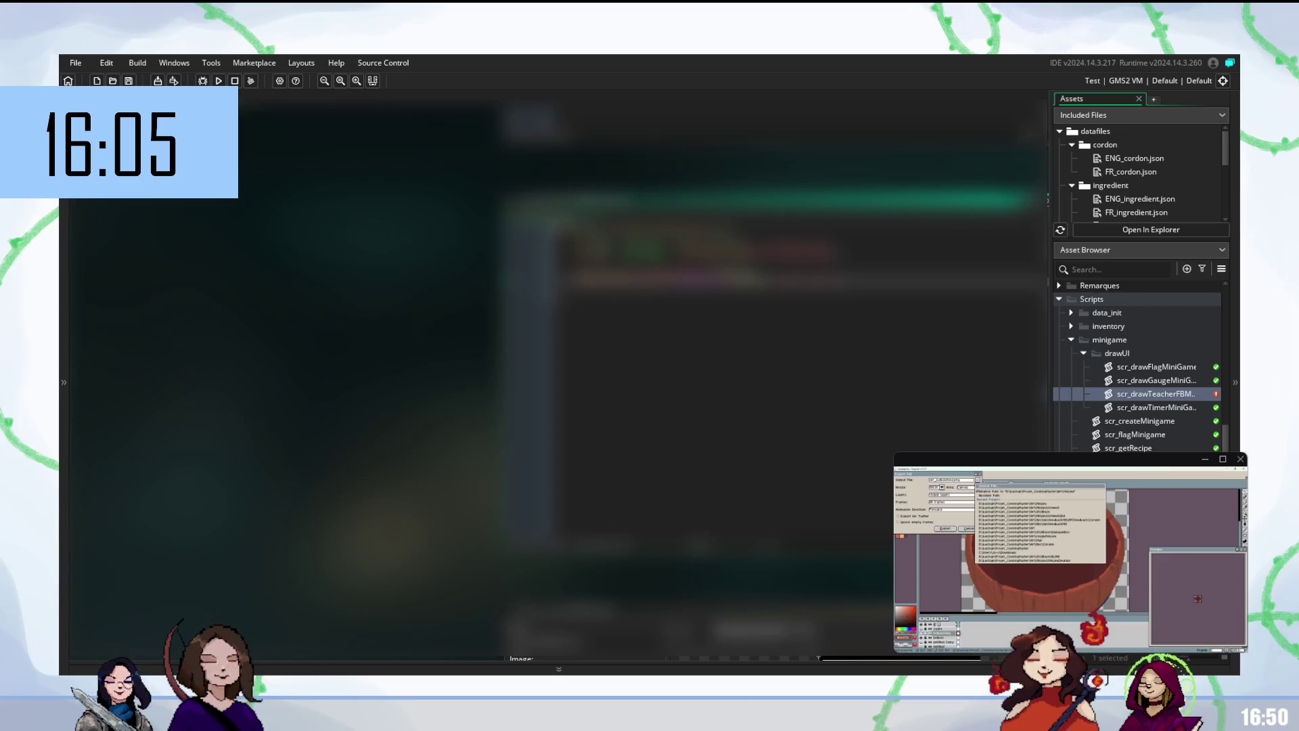
left_click(1029, 553)
left_click(941, 528)
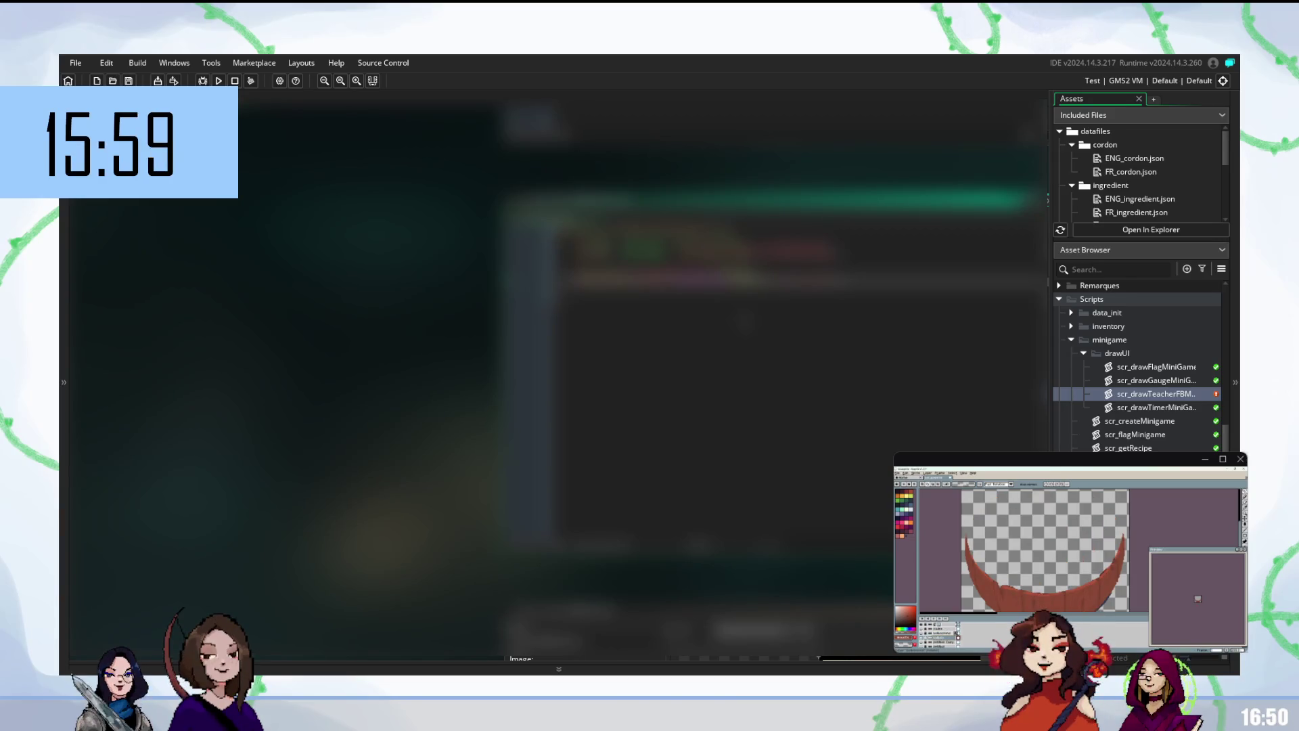
- Reopen the export settings and confirm exporting the bowl sprite
key("ctrl+alt+shift+s")
left_click(969, 482)
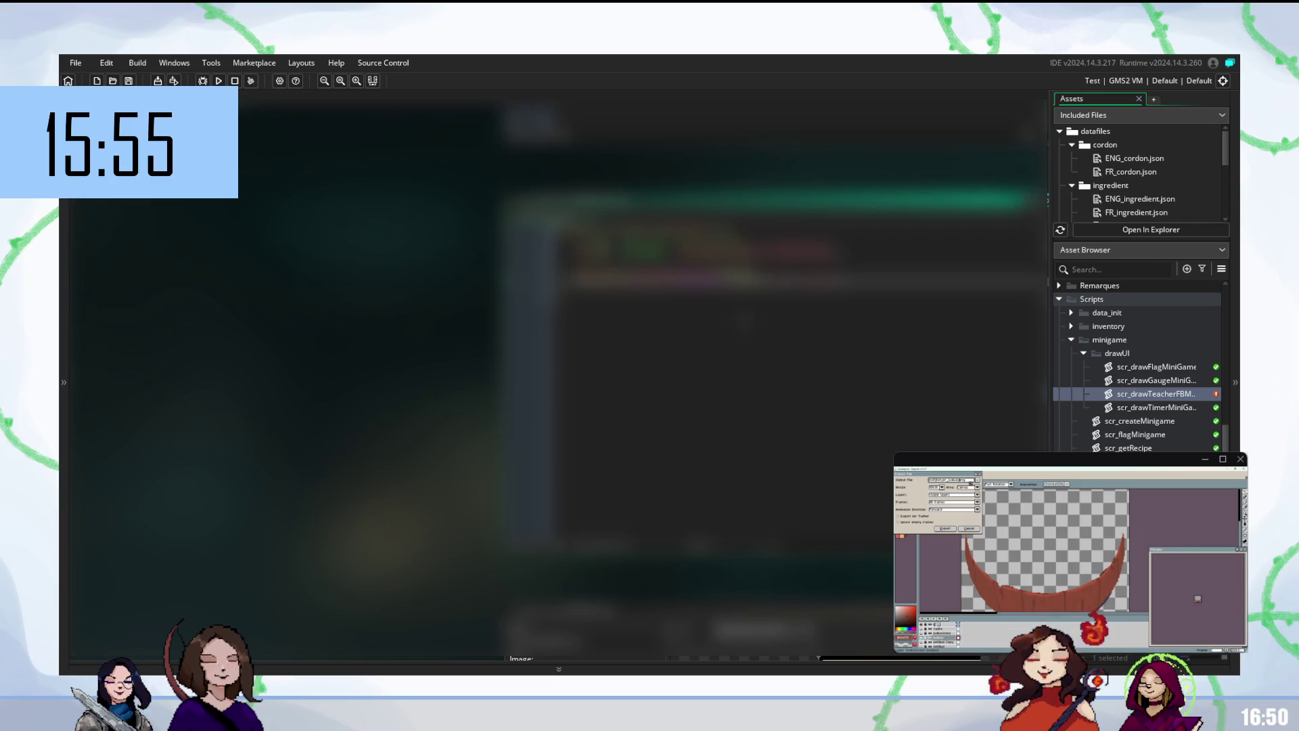
key("Return")
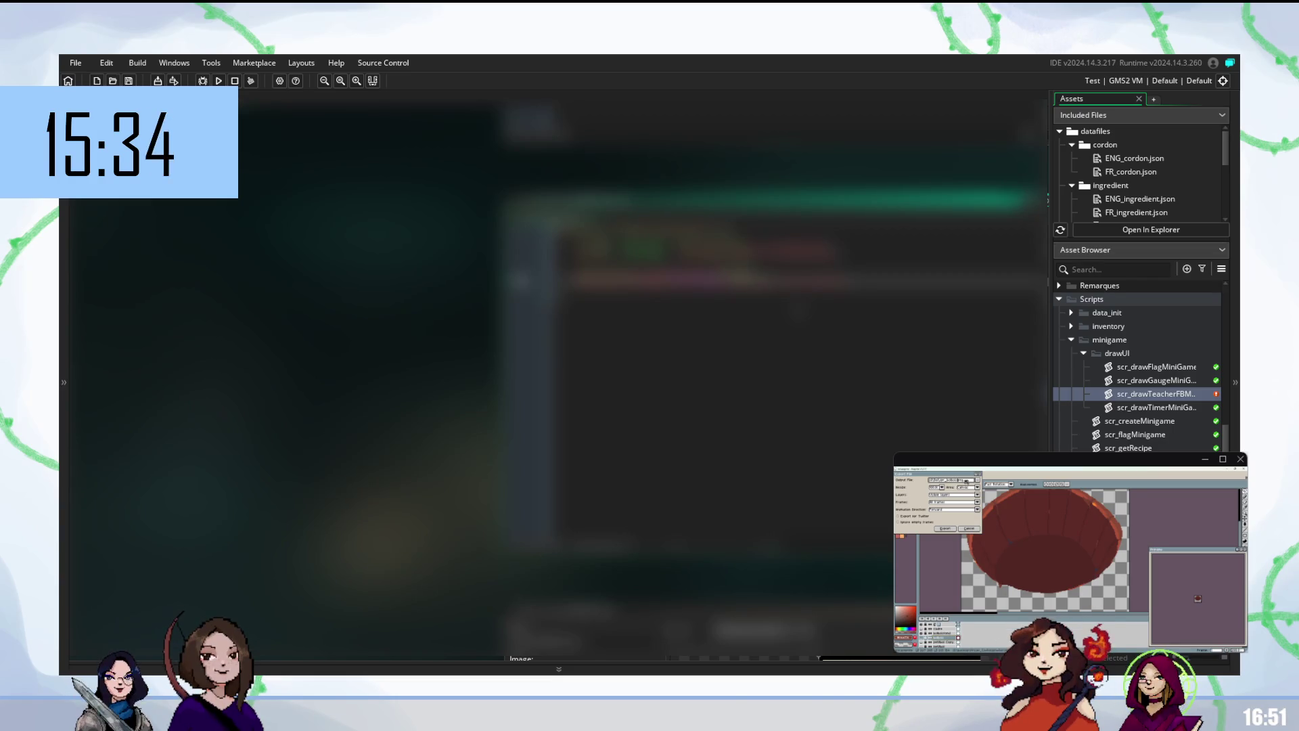
left_click(946, 528)
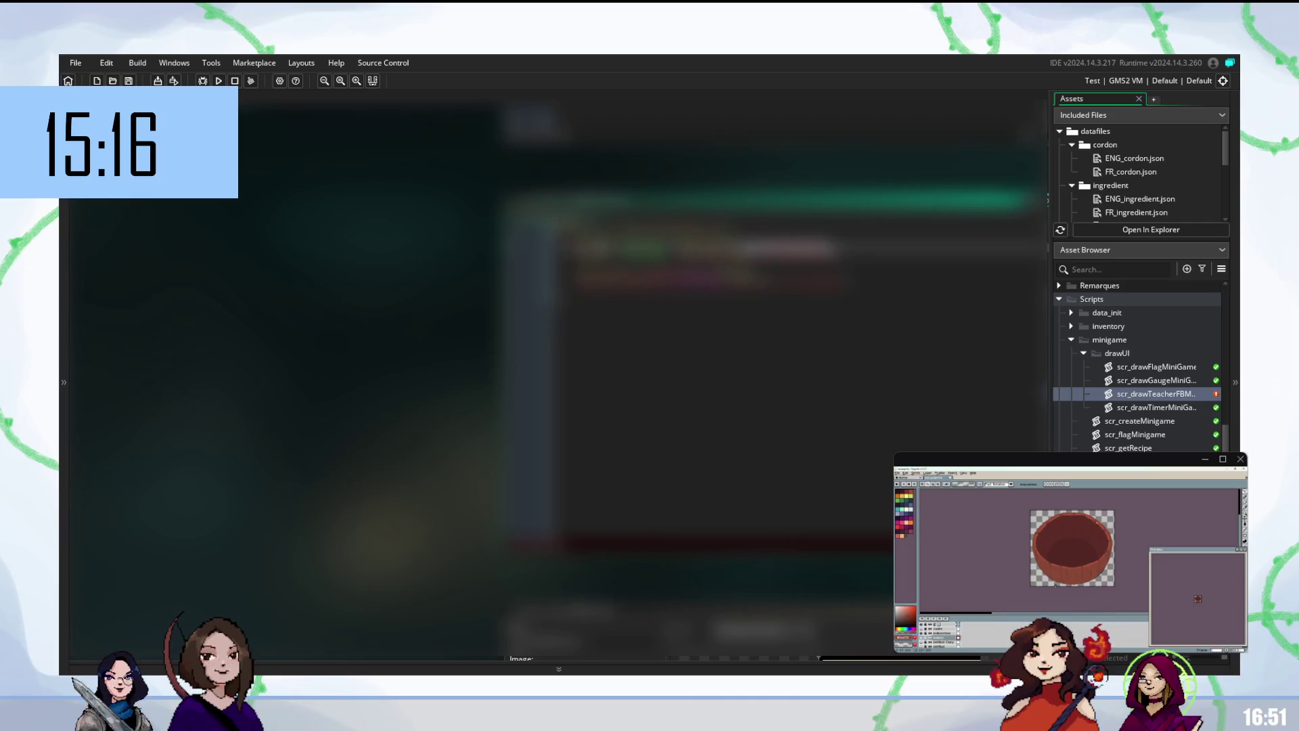
- Accept the suggested code line, then build and run the game twice with F5
key("Return")
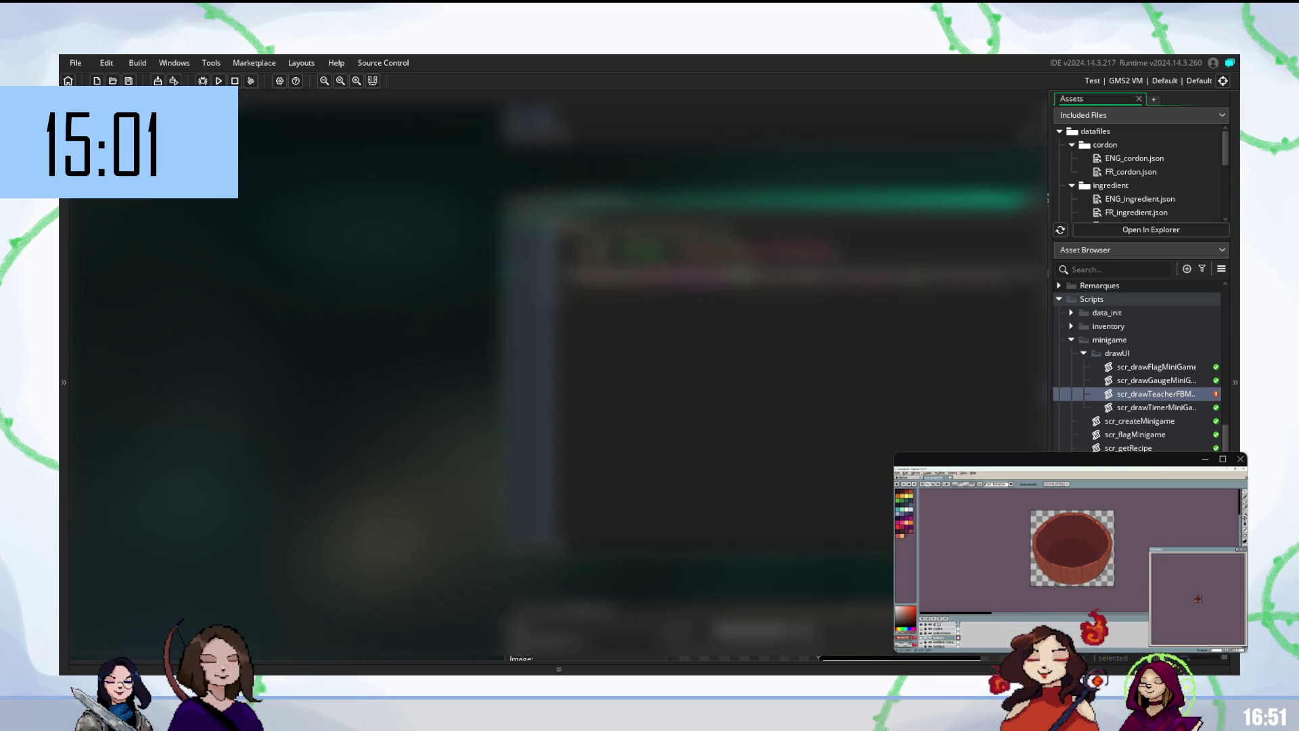
key("F5")
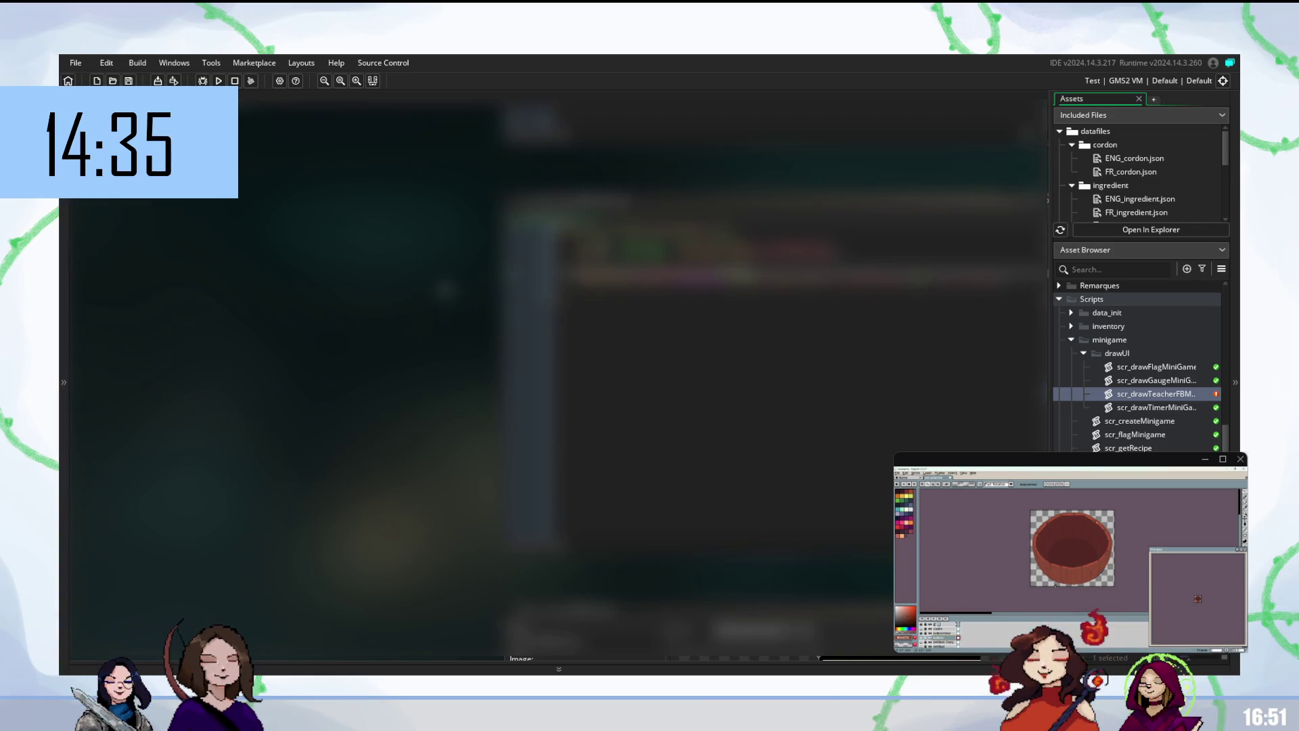
key("F5")
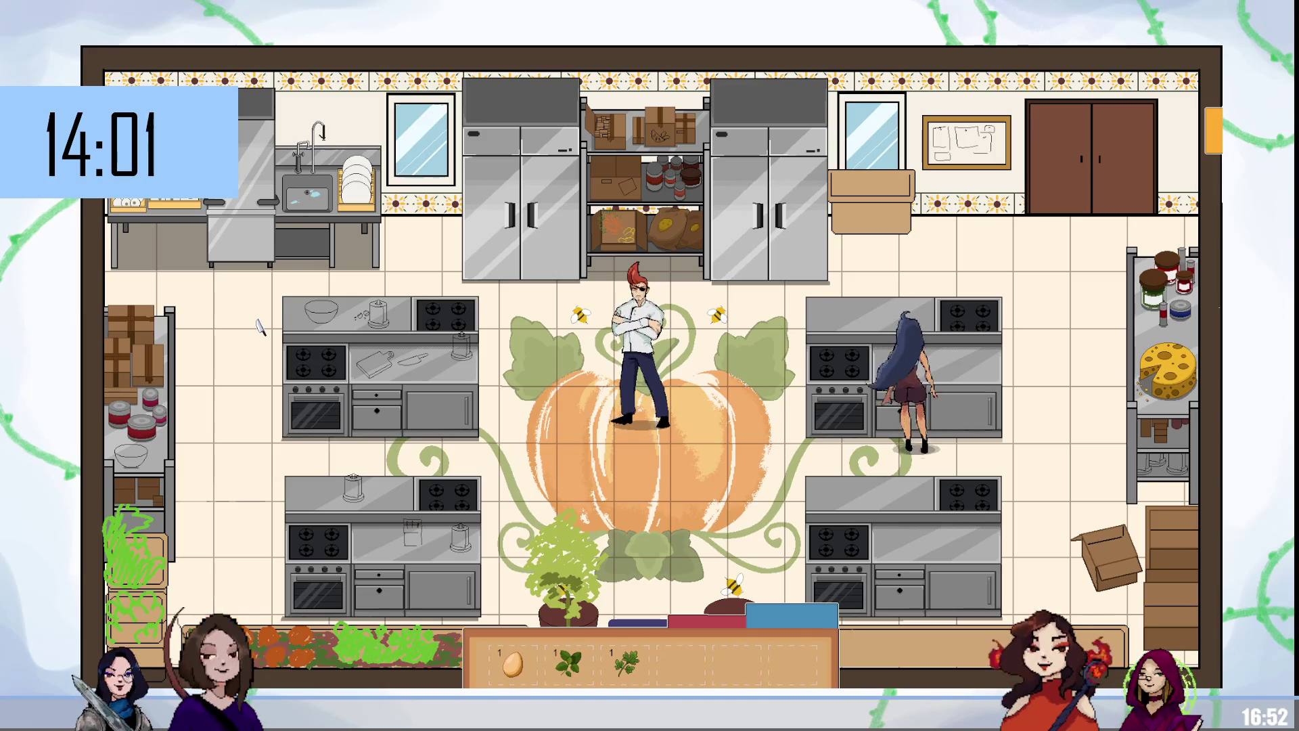
- Start the cooking minigame with the E key, then switch to the stream timer window
key("e")
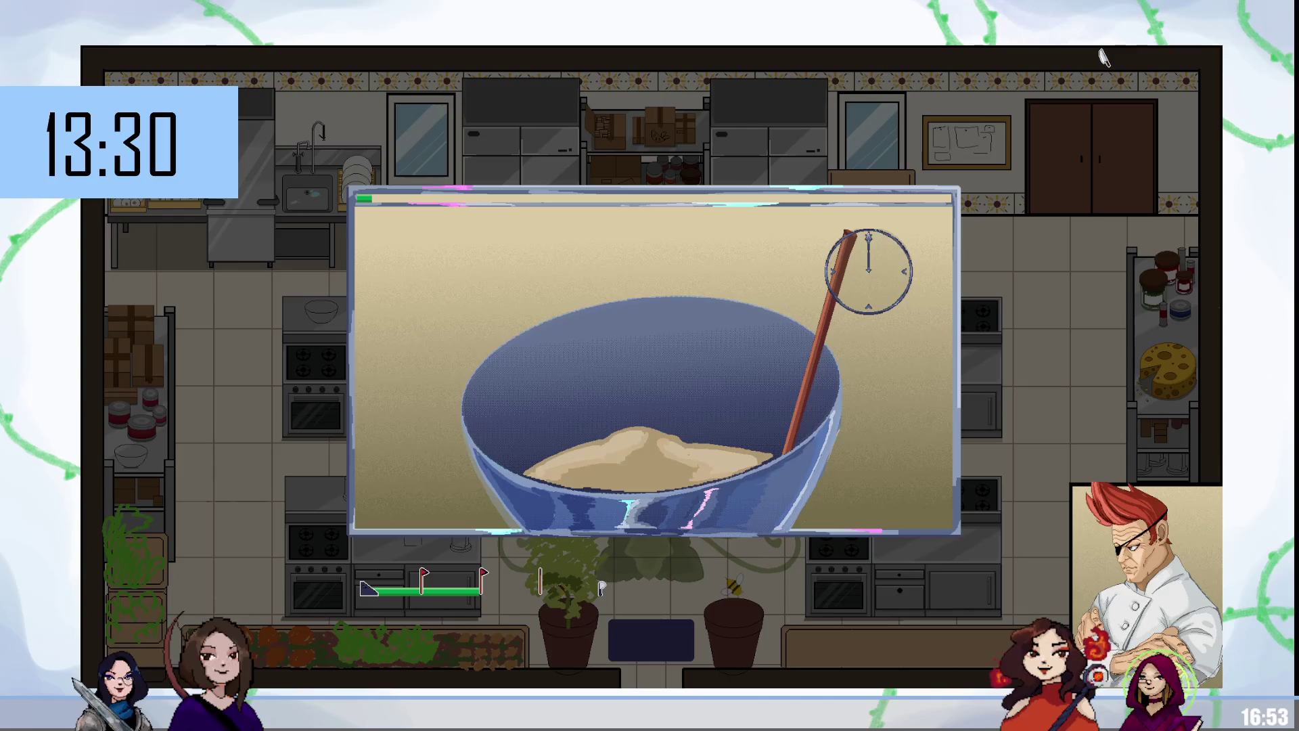
key("alt+Tab")
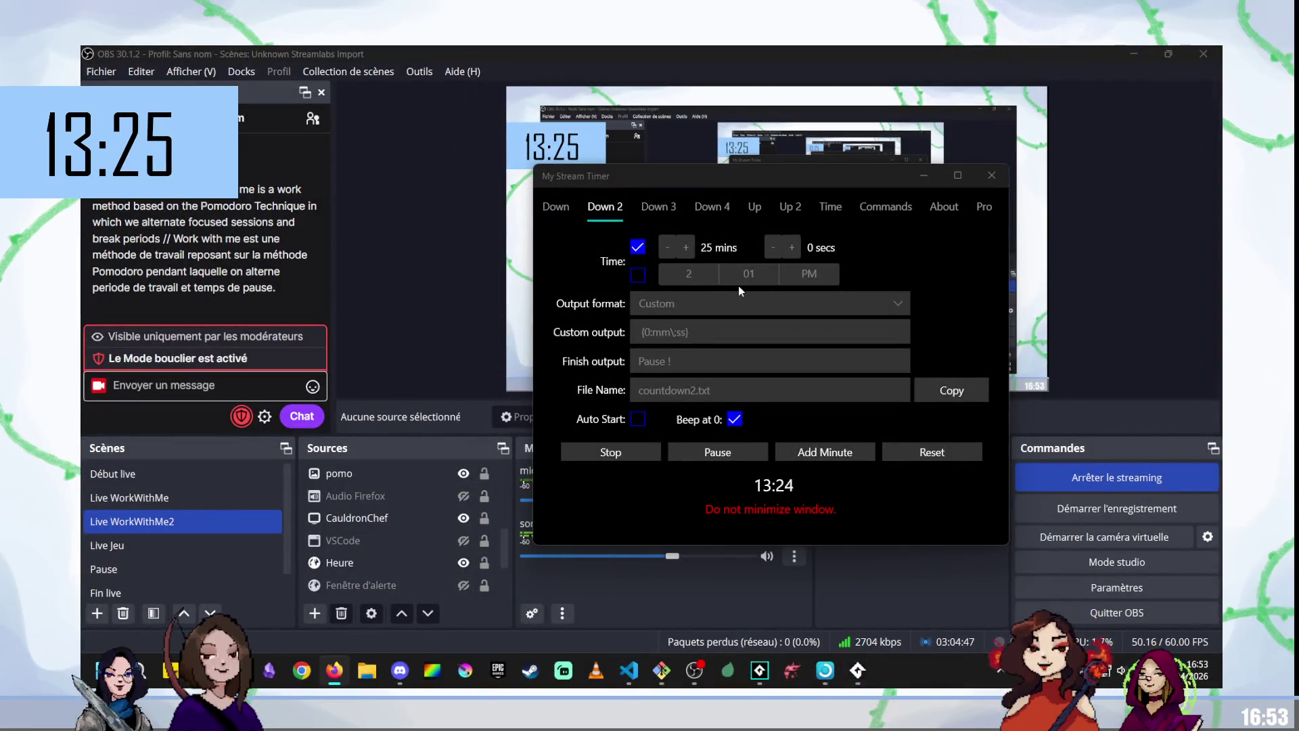
- Switch from OBS back to the GameMaker editor
key("alt+Tab")
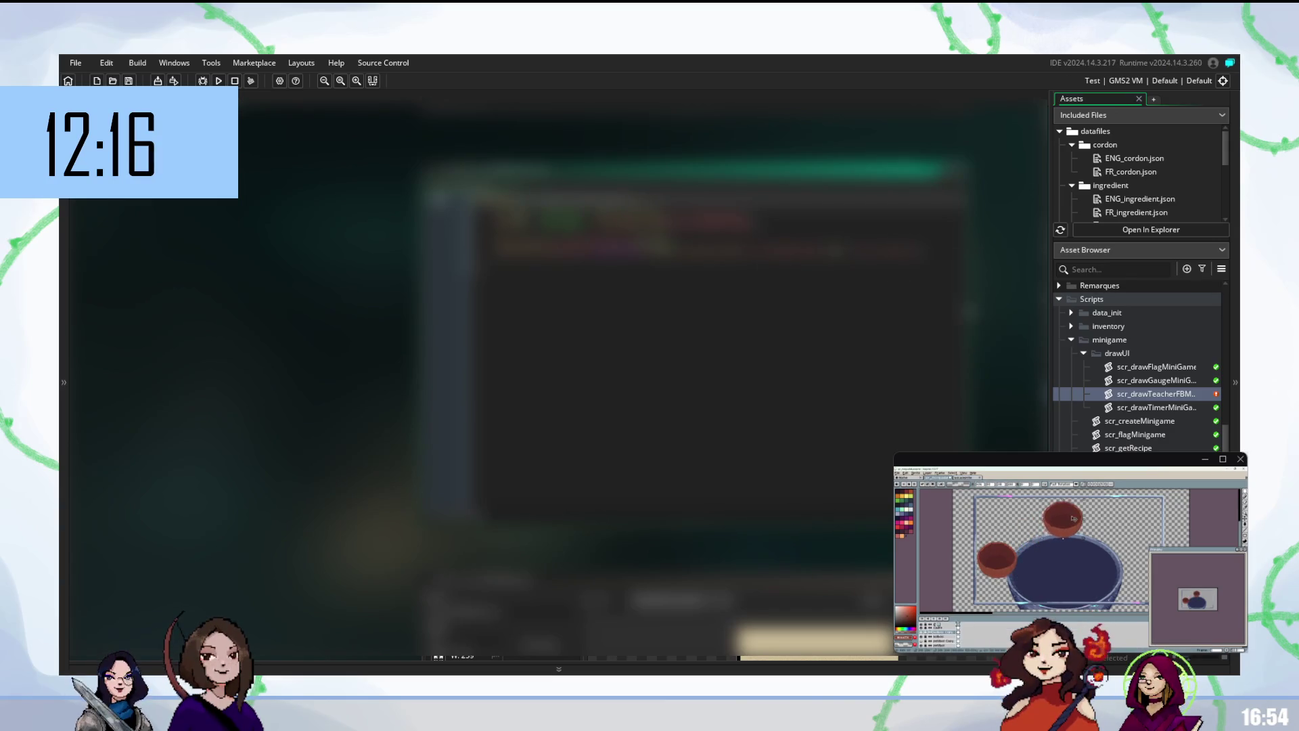
- Open the teacher drawing script's context menu and confirm the script's name
right_click(1157, 394)
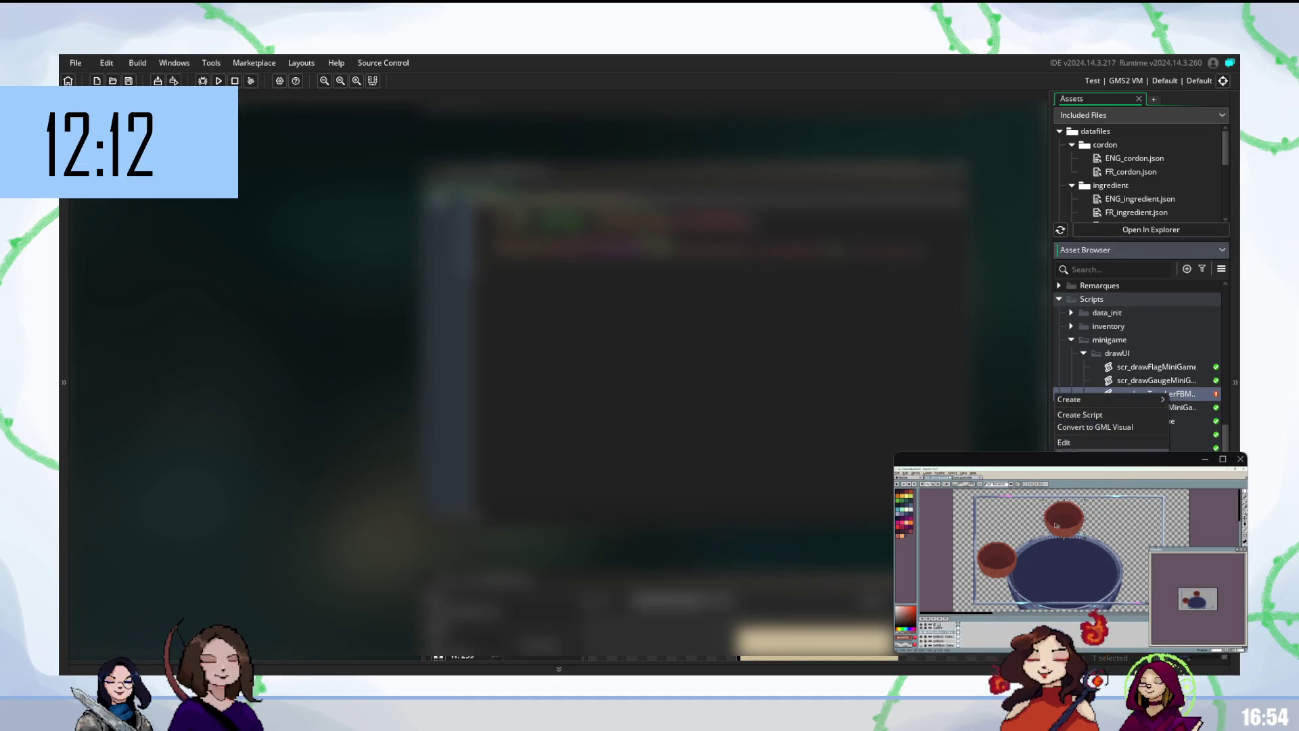
left_click(1178, 409)
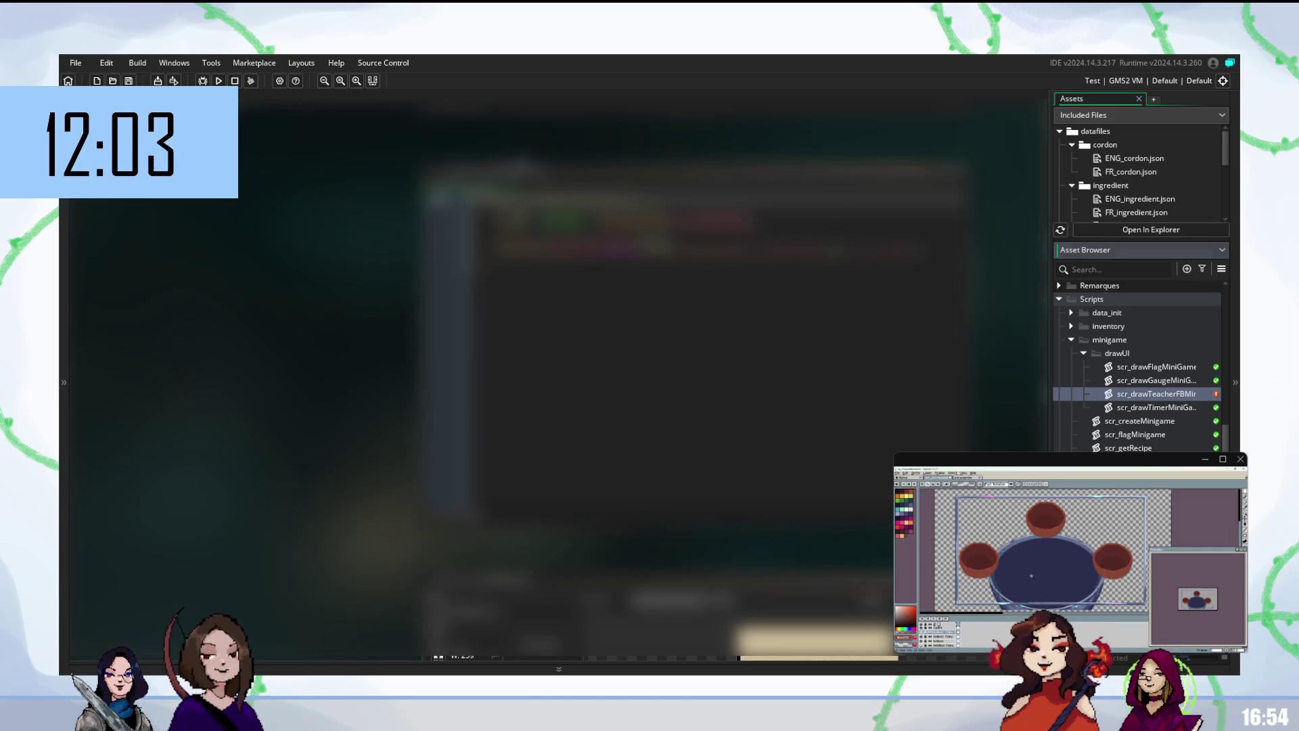
left_click(542, 171)
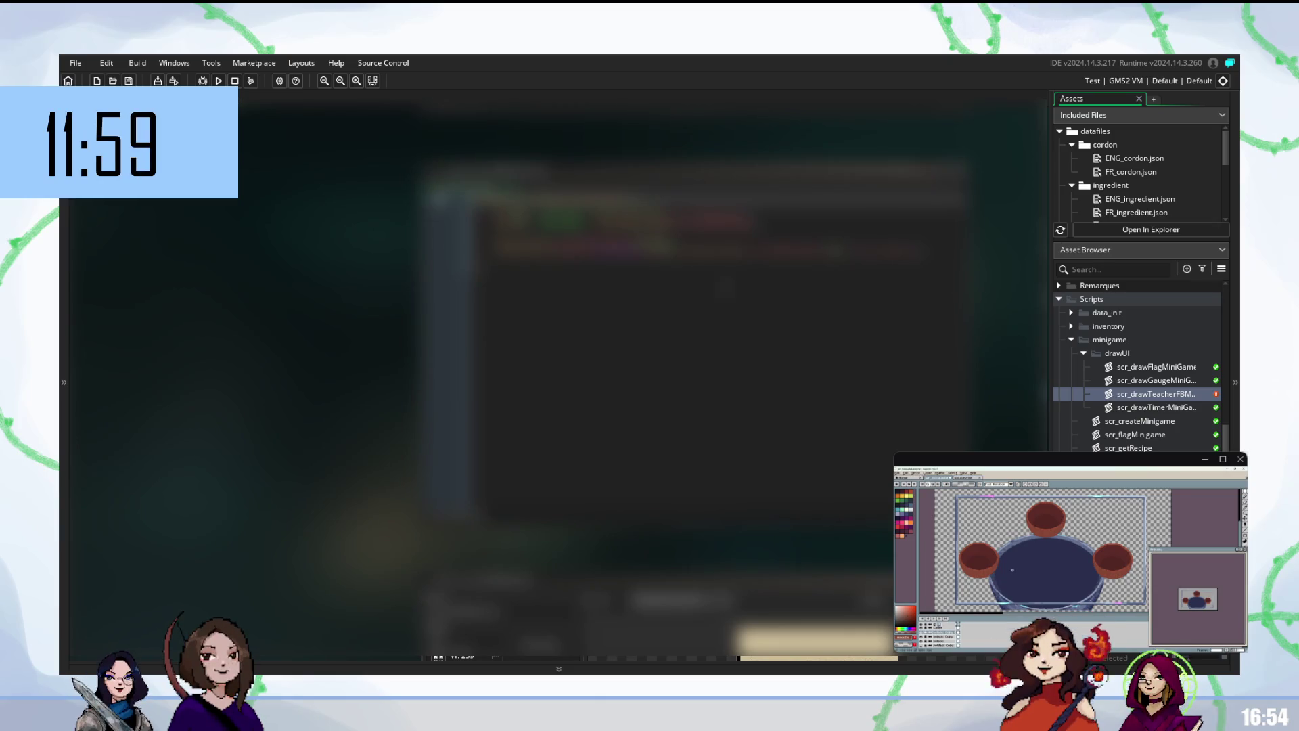
right_click(1072, 393)
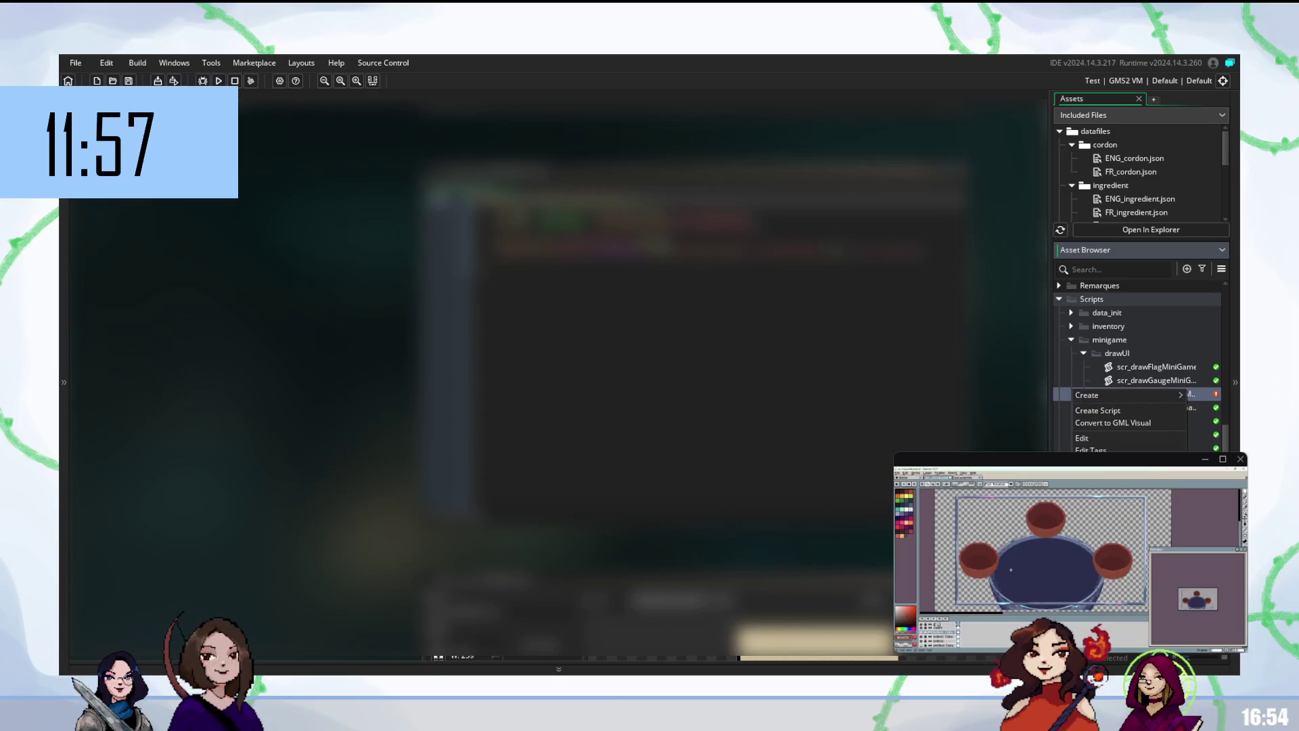
key("Escape")
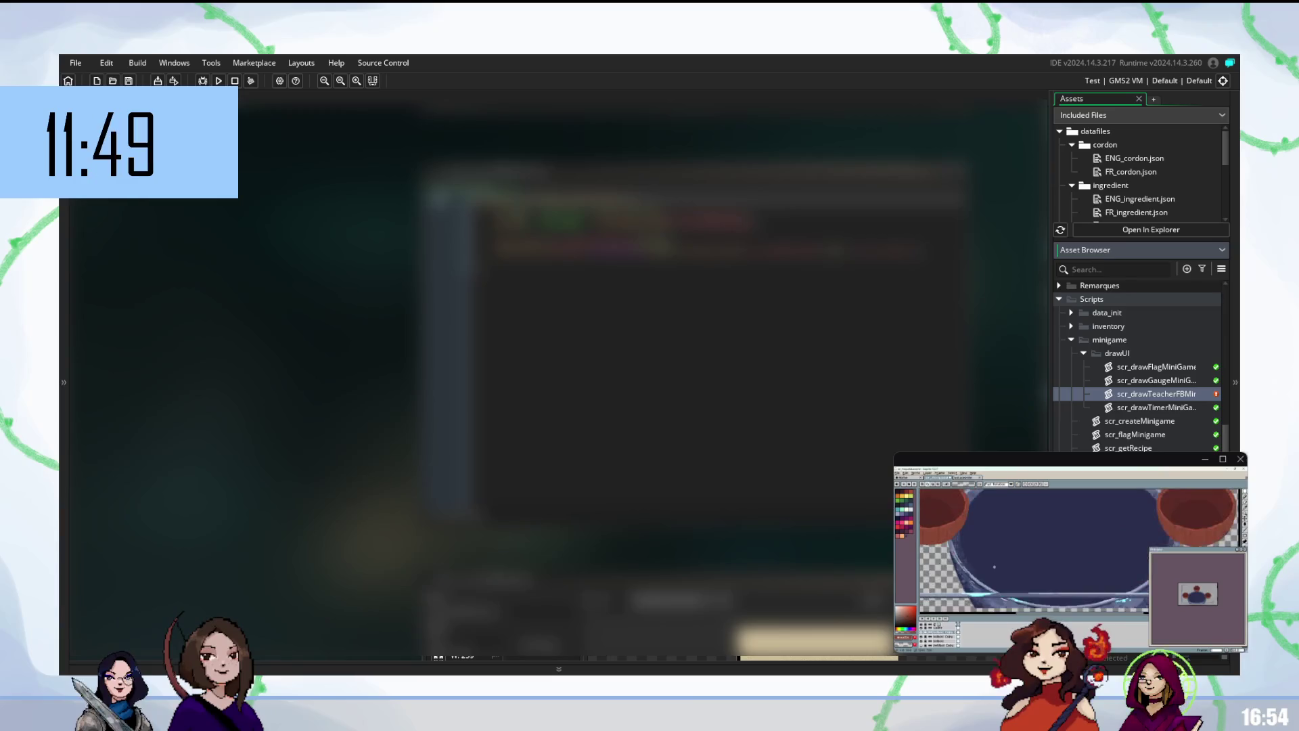
key("Return")
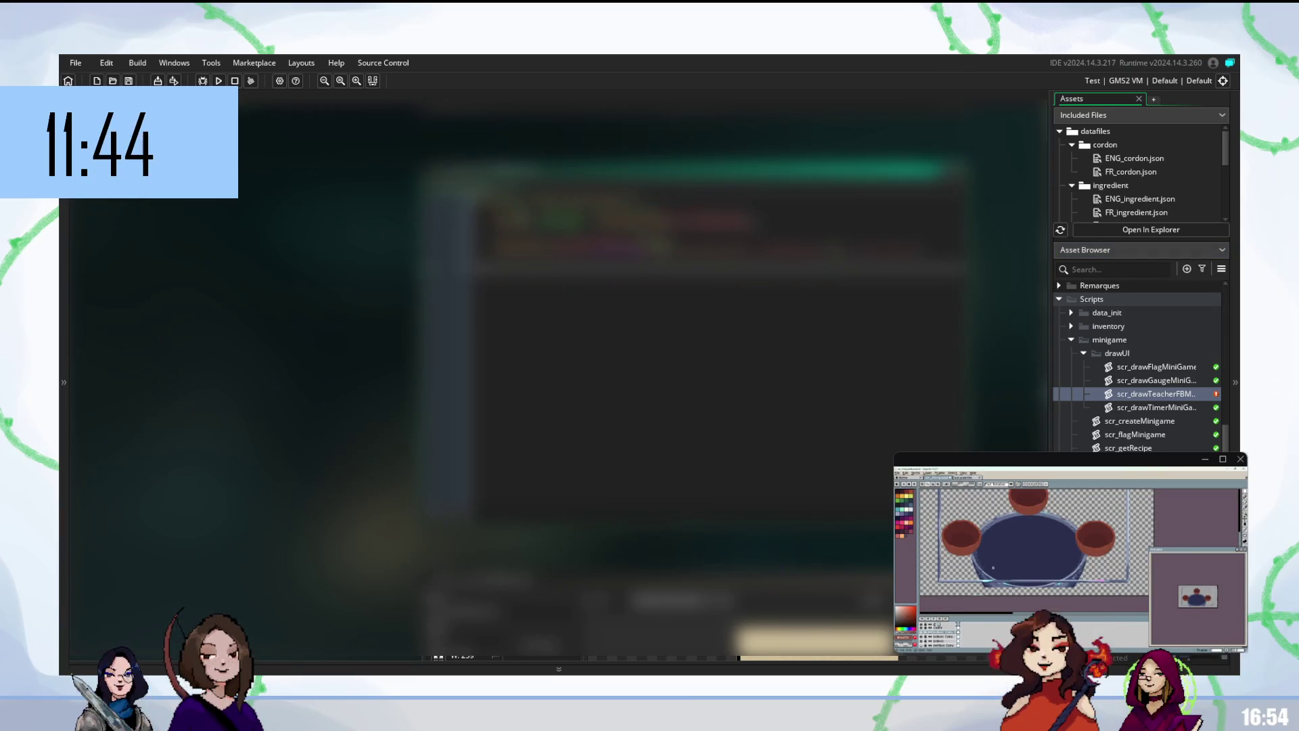
scroll(1171, 430, "up", 10)
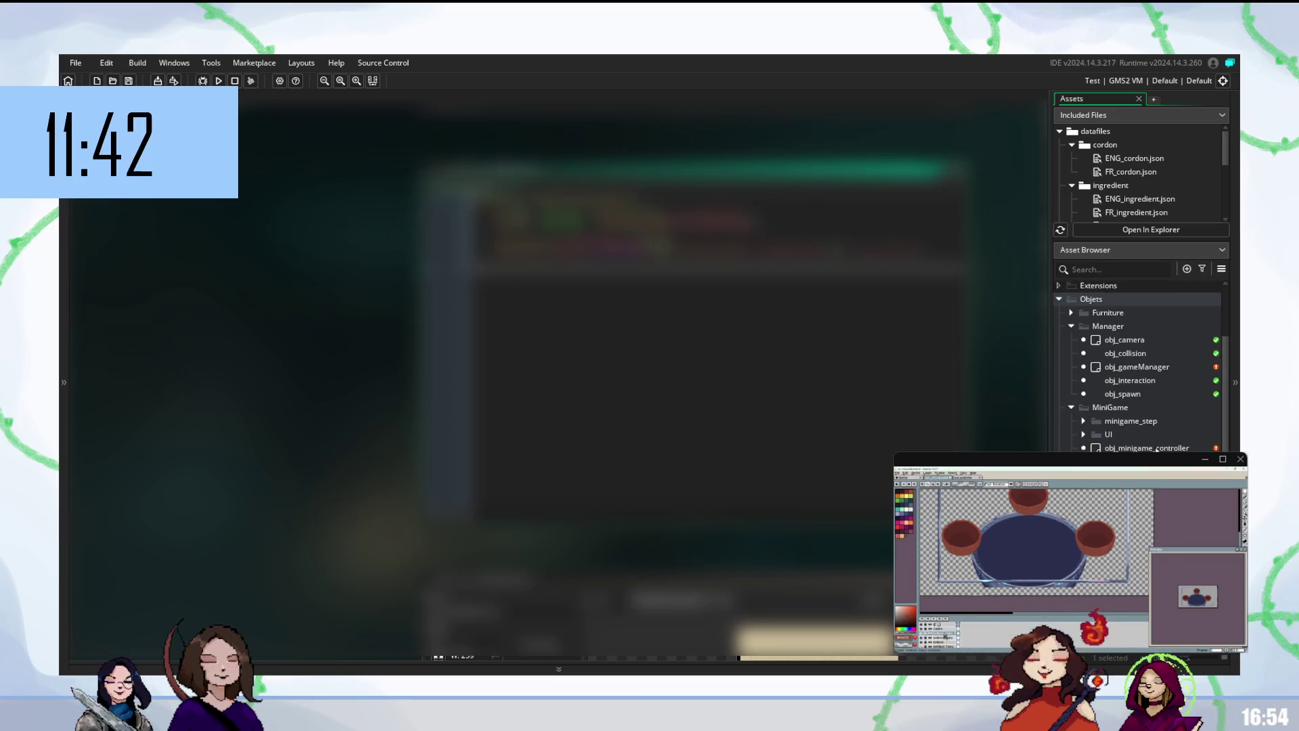
- Open obj_minigame_controller and place the cursor on a line of its code
double_click(1154, 448)
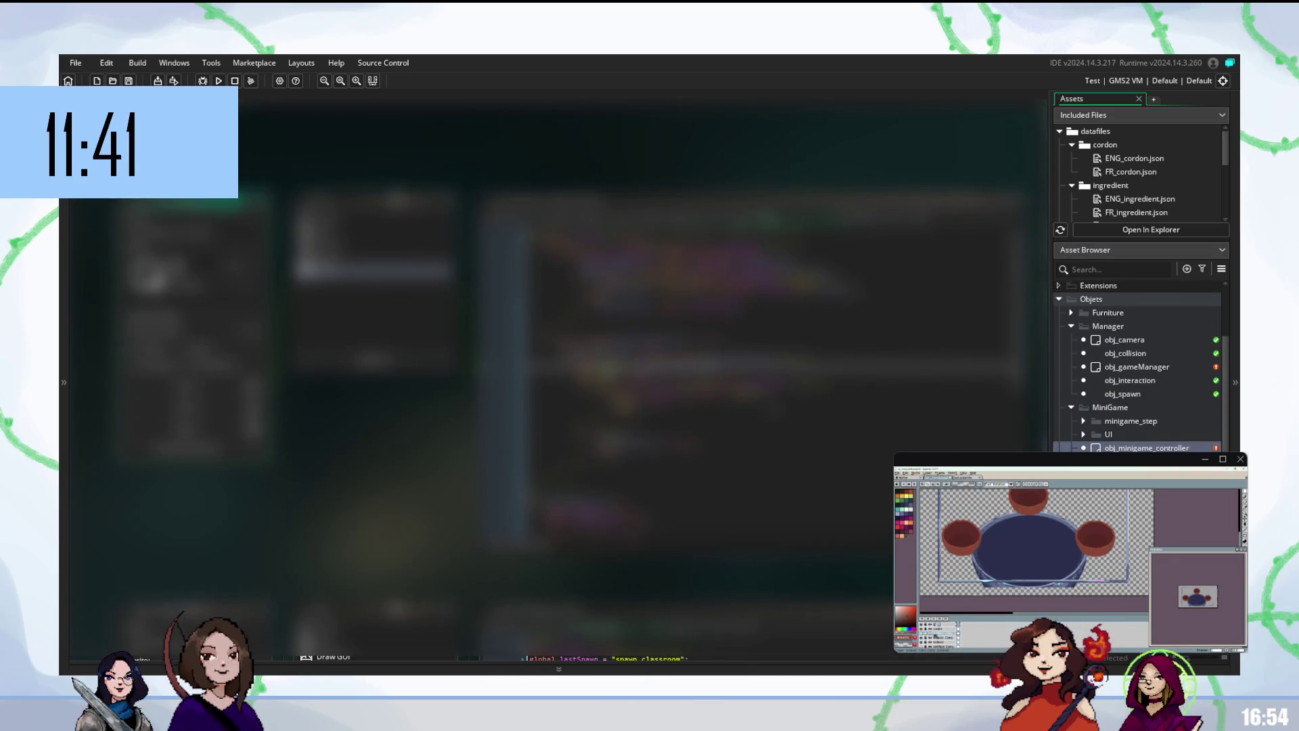
scroll(770, 381, "down", 5)
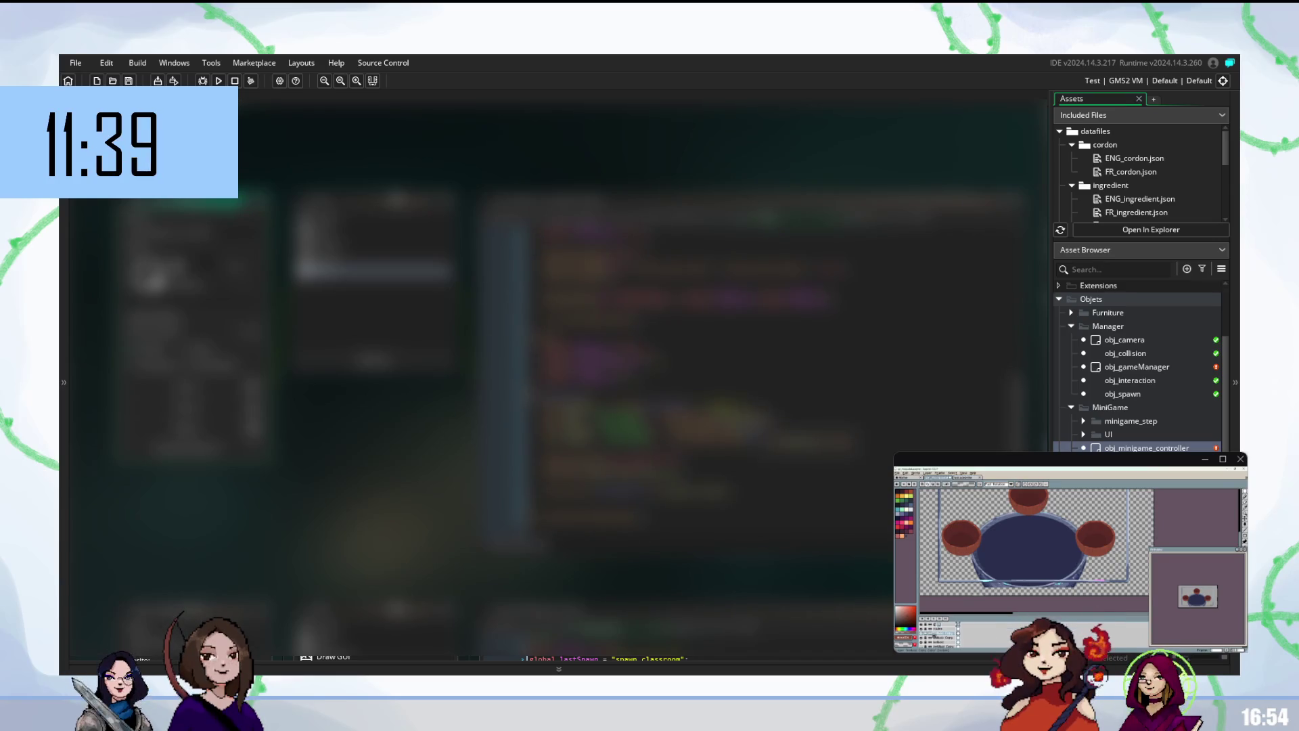
left_click(744, 198)
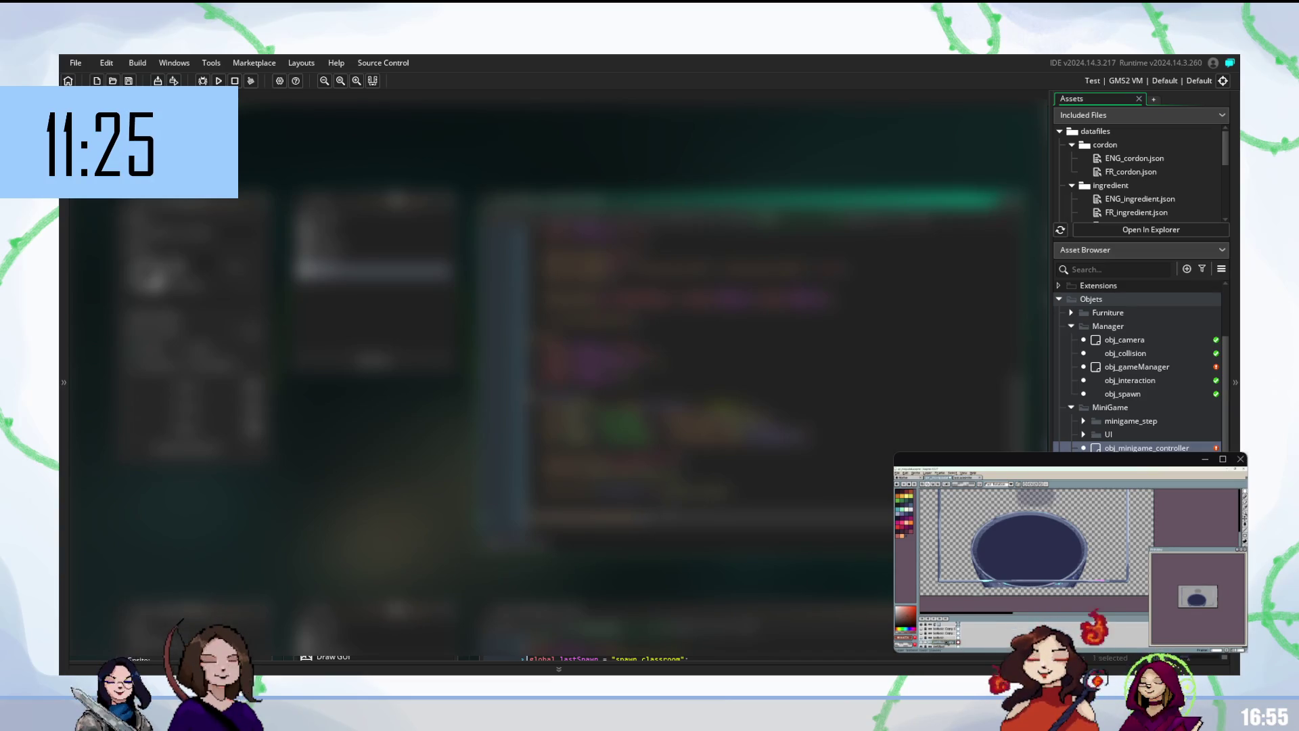
- Open the layer's properties and look through lines of the controller code
double_click(937, 642)
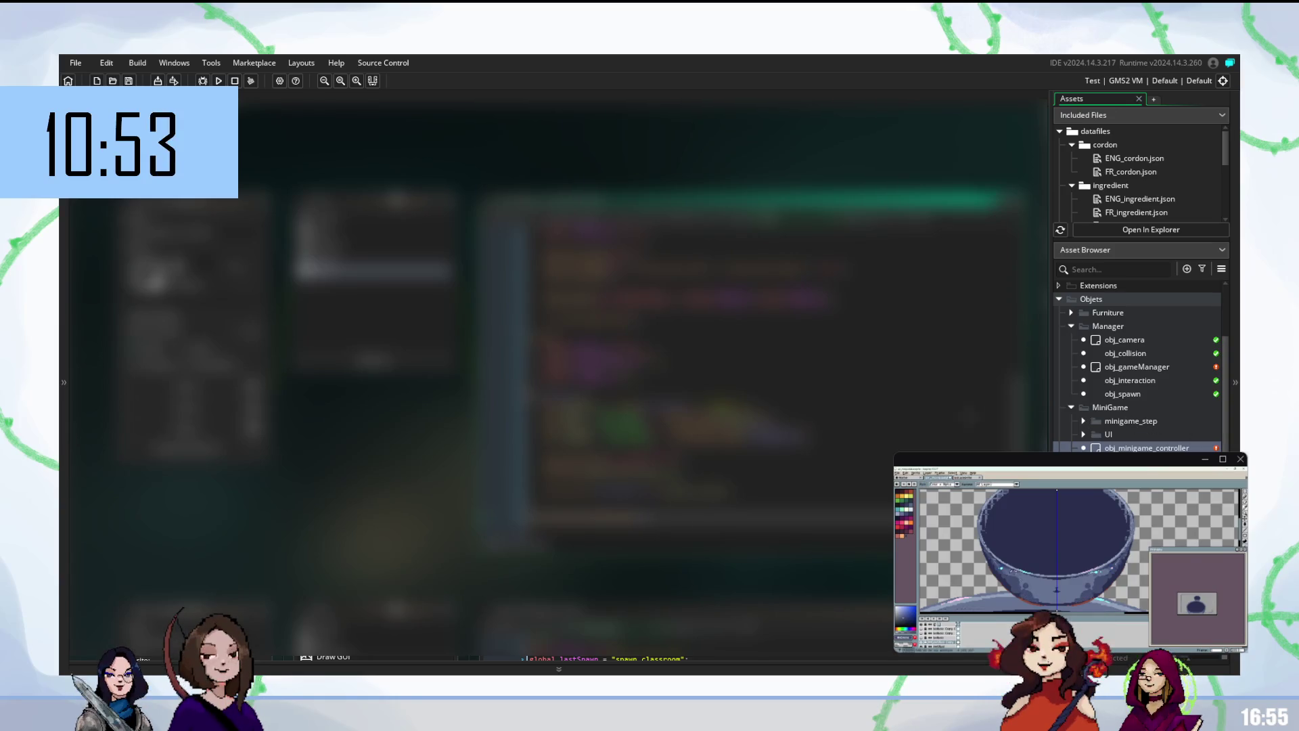
left_click(677, 457)
left_click(676, 477)
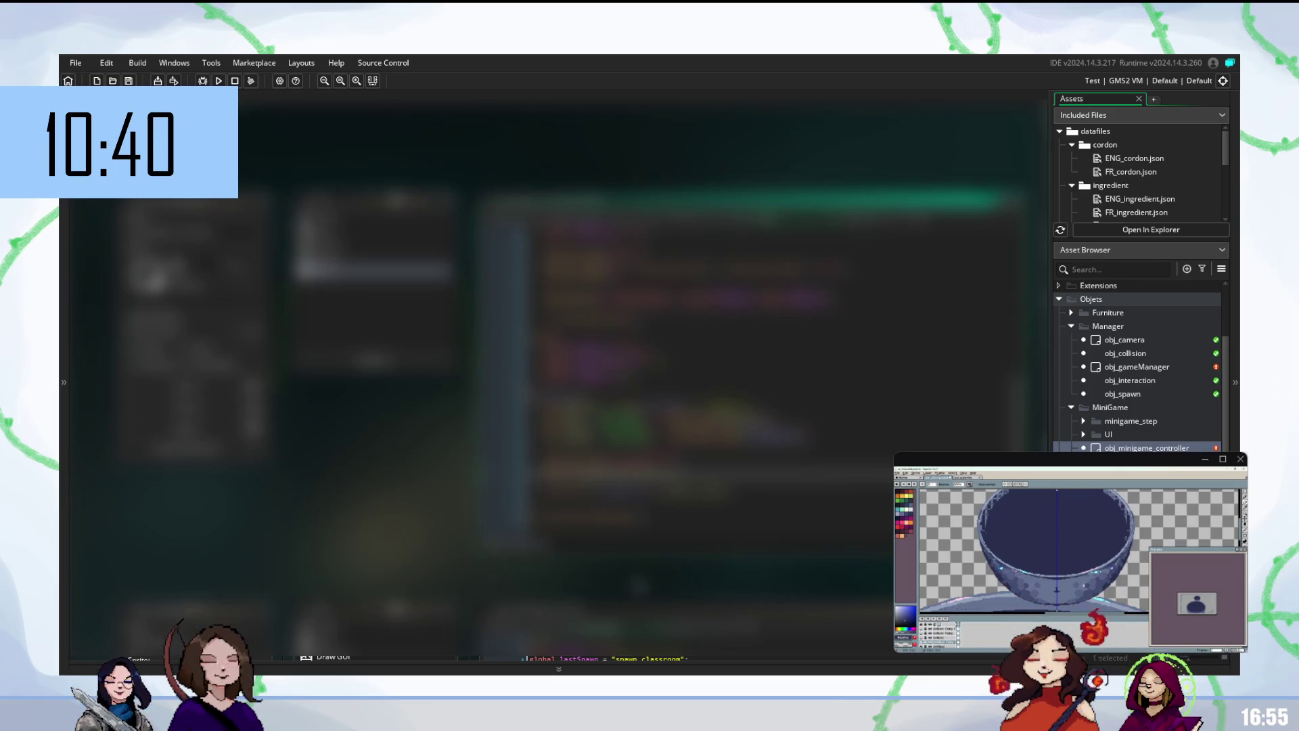
scroll(541, 373, "down", 2)
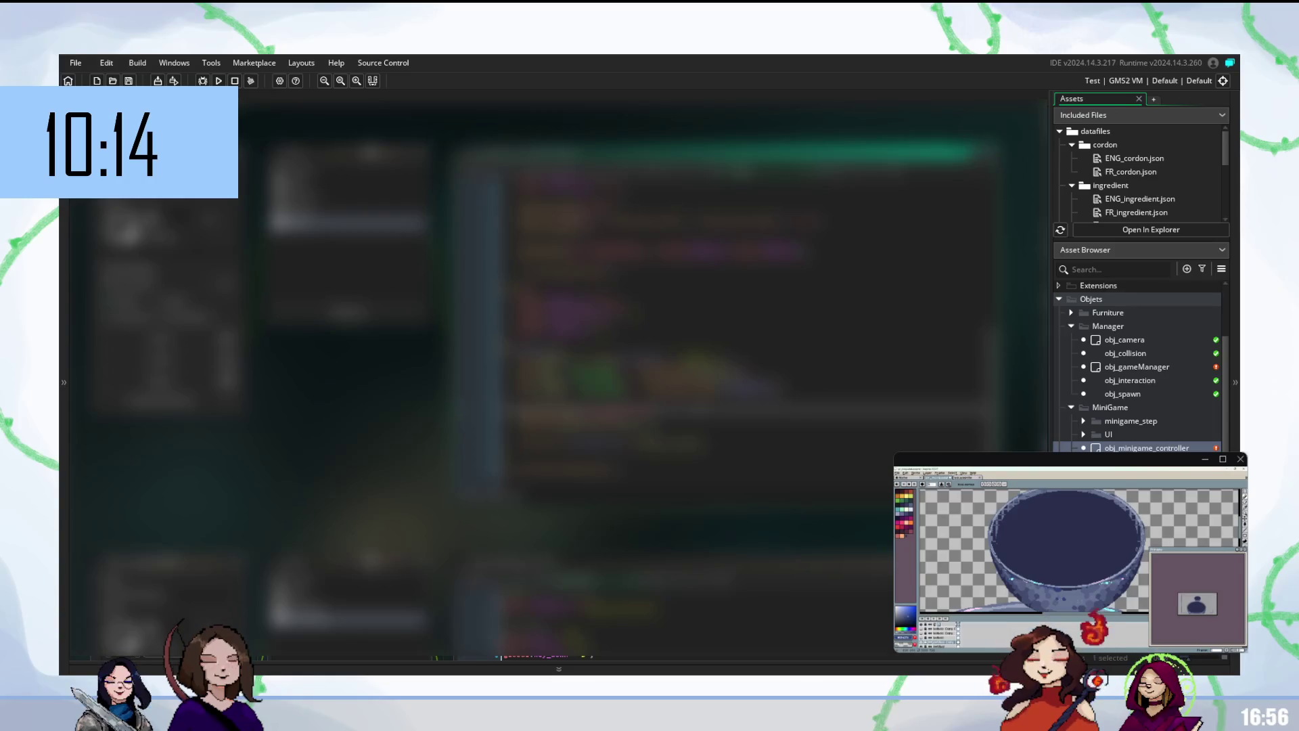
scroll(552, 399, "down", 2)
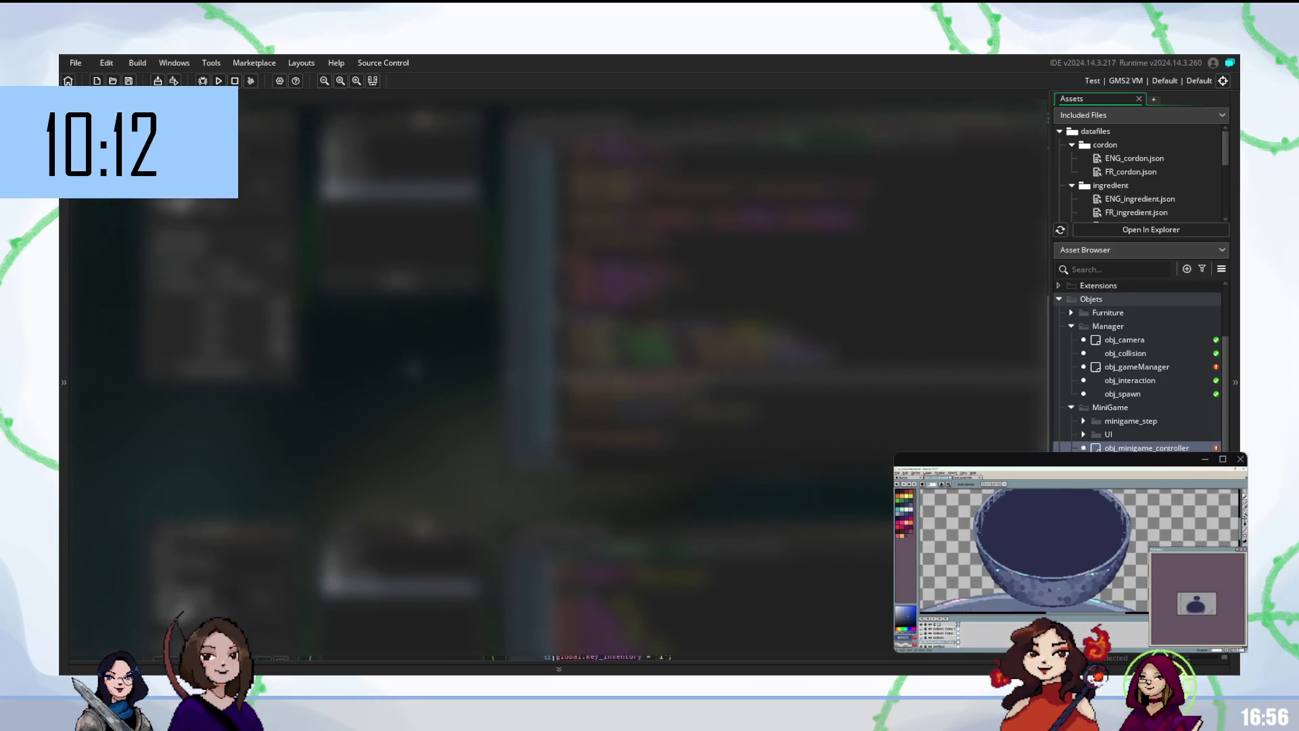
scroll(595, 386, "up", 1)
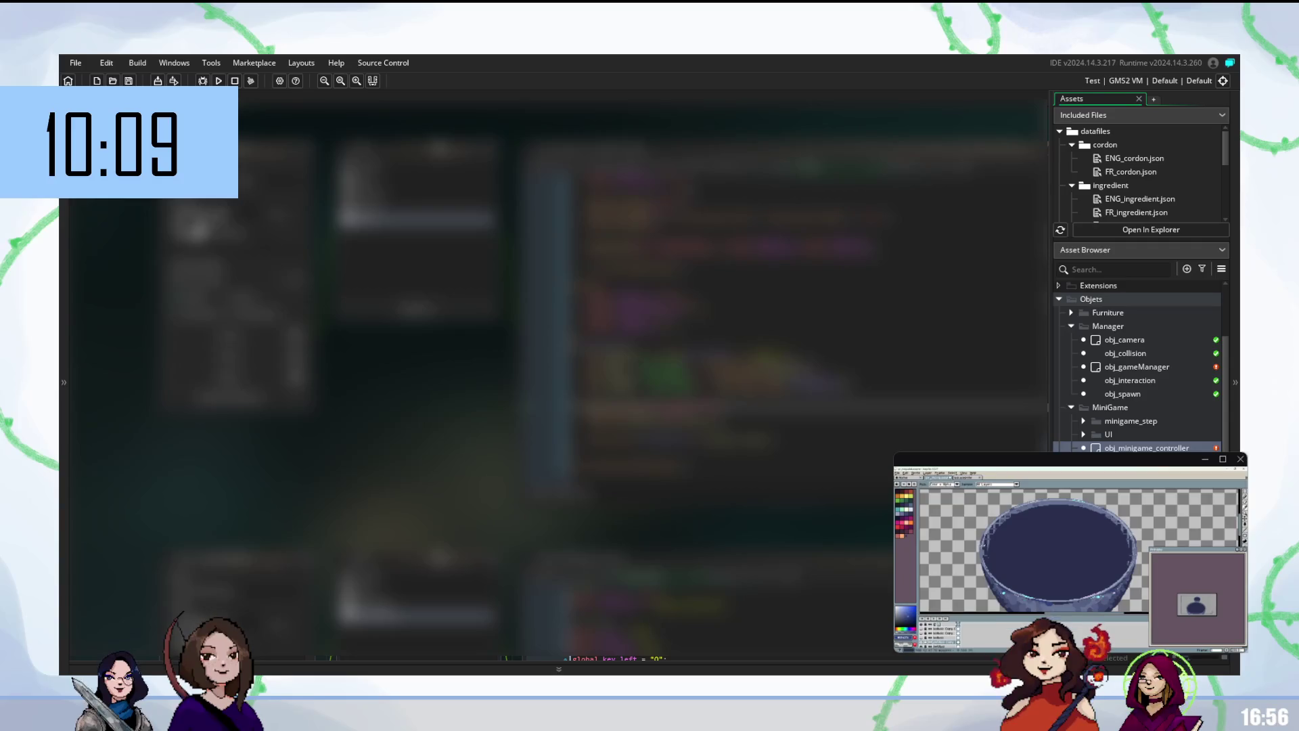
scroll(804, 325, "down", 2)
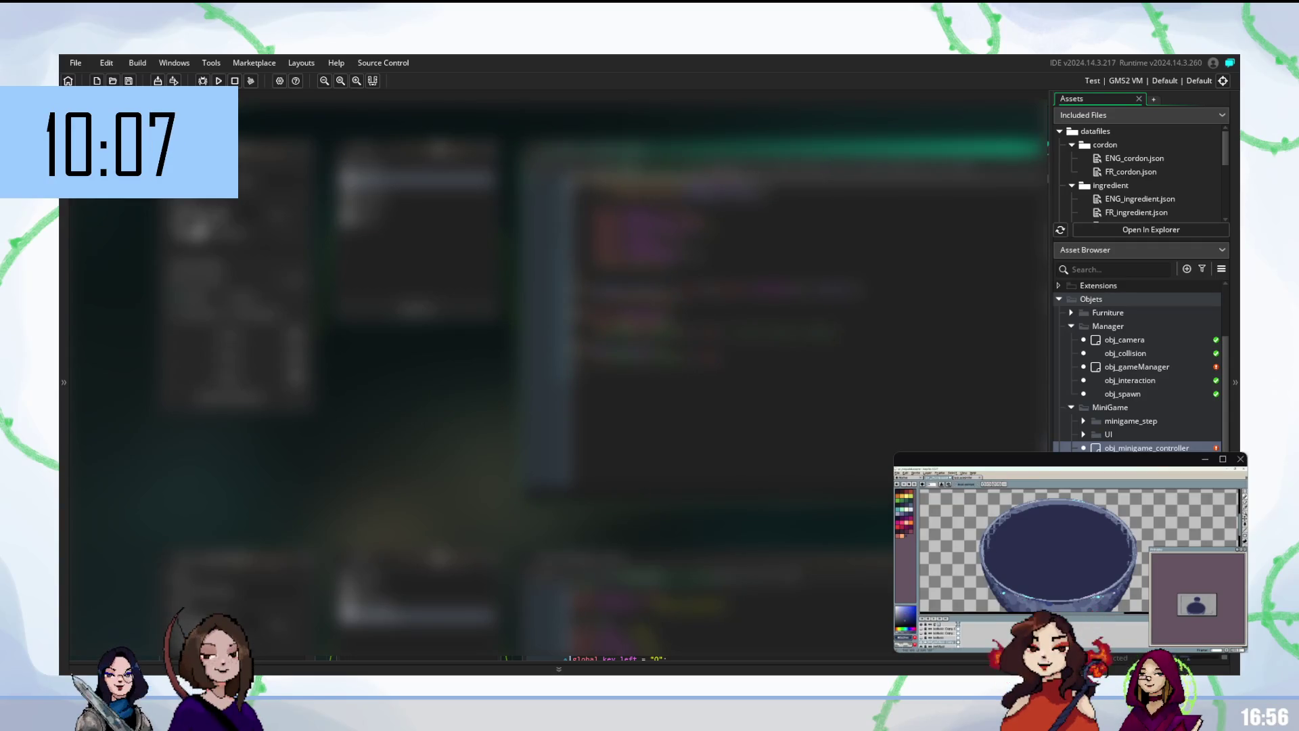
scroll(551, 379, "up", 1)
scroll(551, 379, "right", 2)
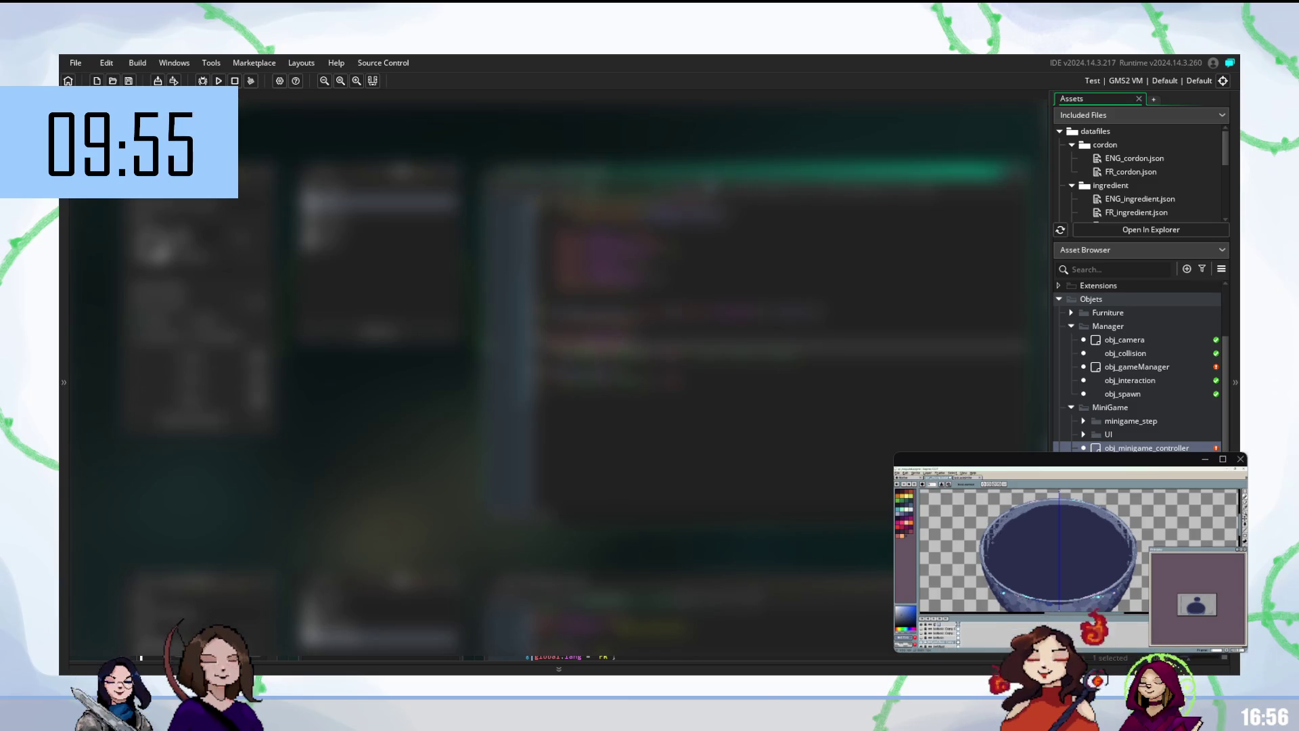
- Restore the removed code lines, then go from the eyedropper back to rectangle selection
key("BackSpace")
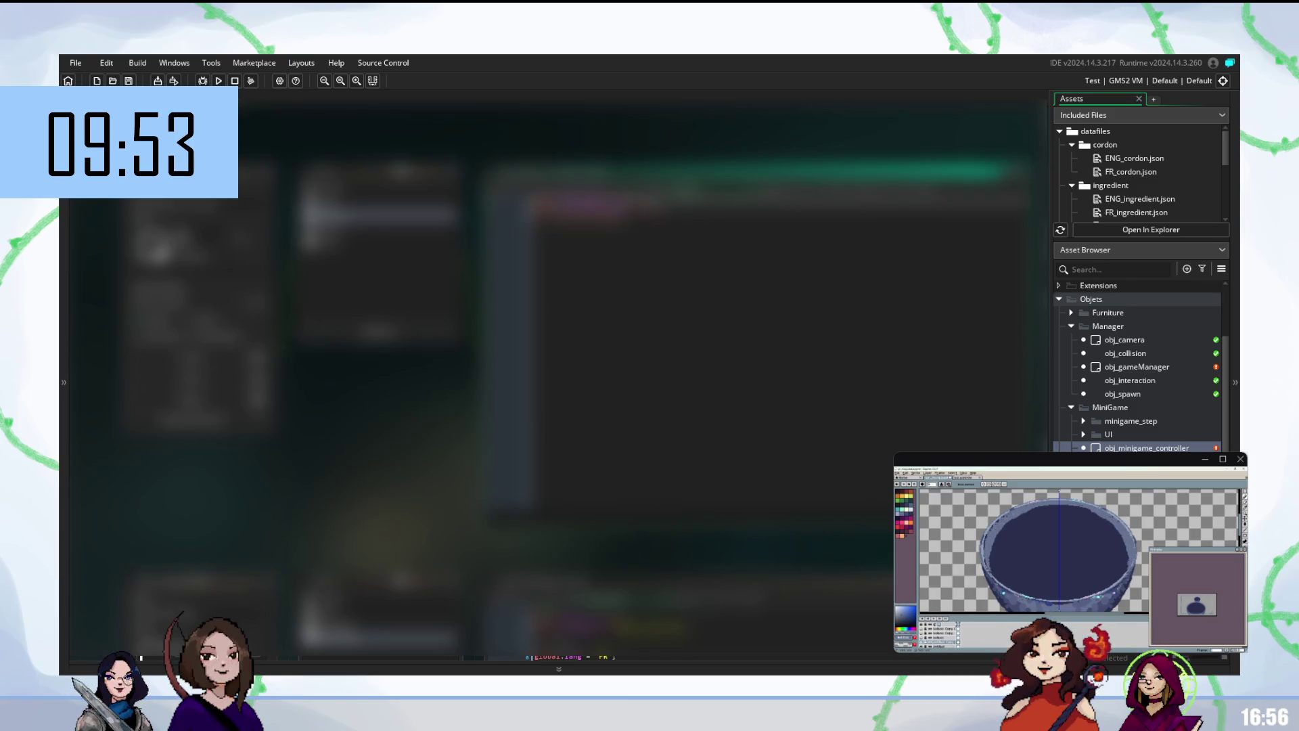
key("ctrl+v")
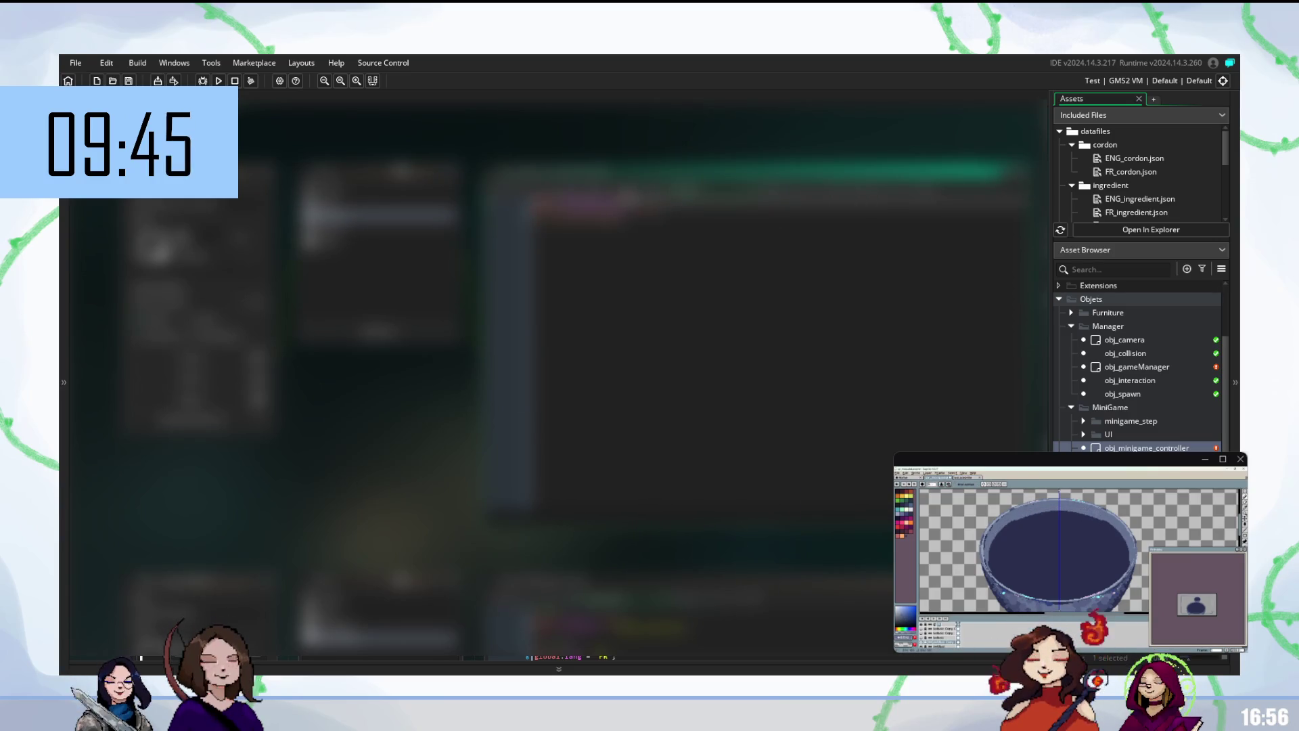
key("i")
key("m")
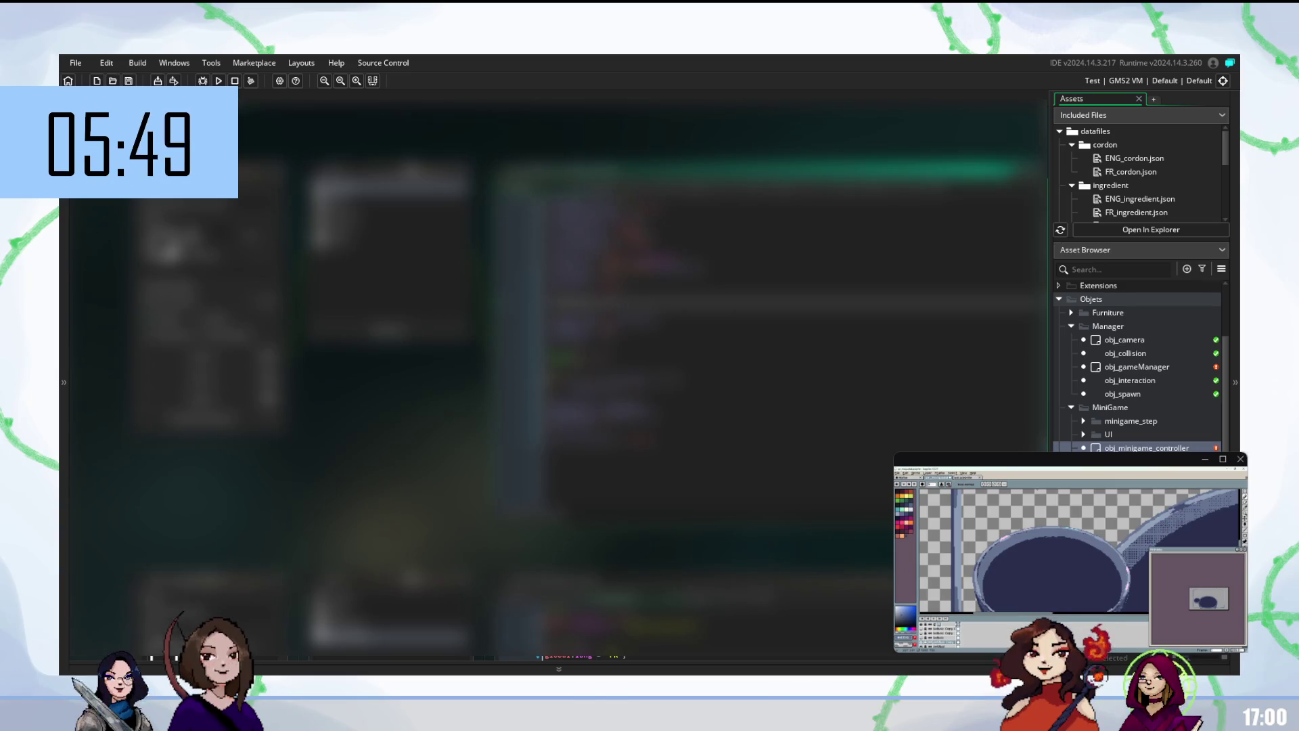
- Review several lines of the minigame controller's code
left_click(745, 243)
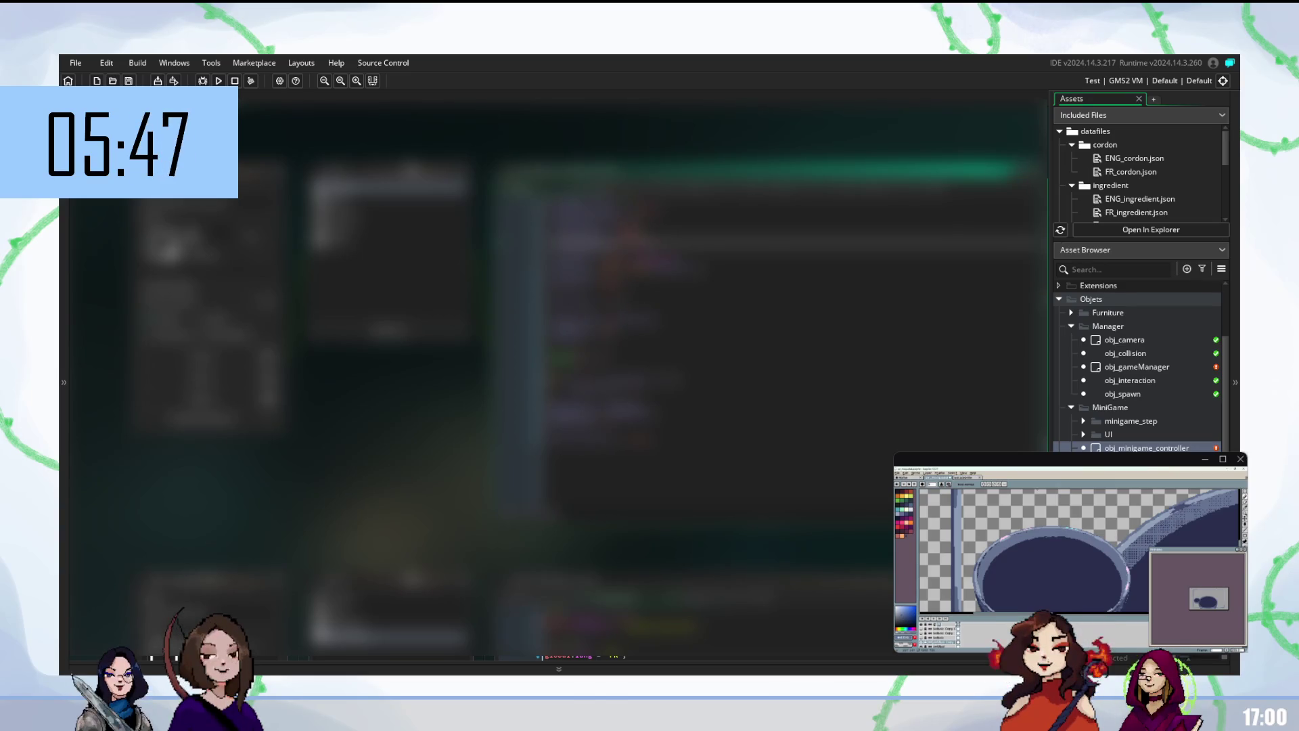
left_click(744, 302)
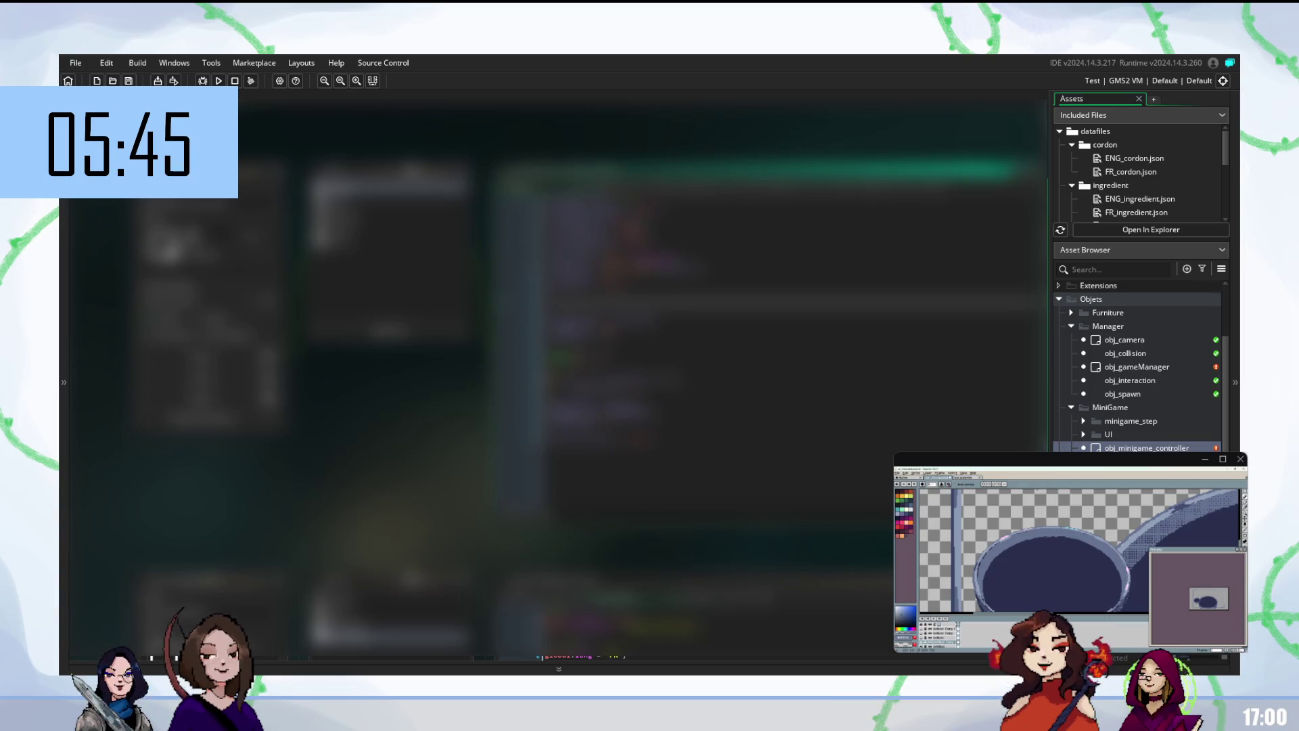
left_click(744, 234)
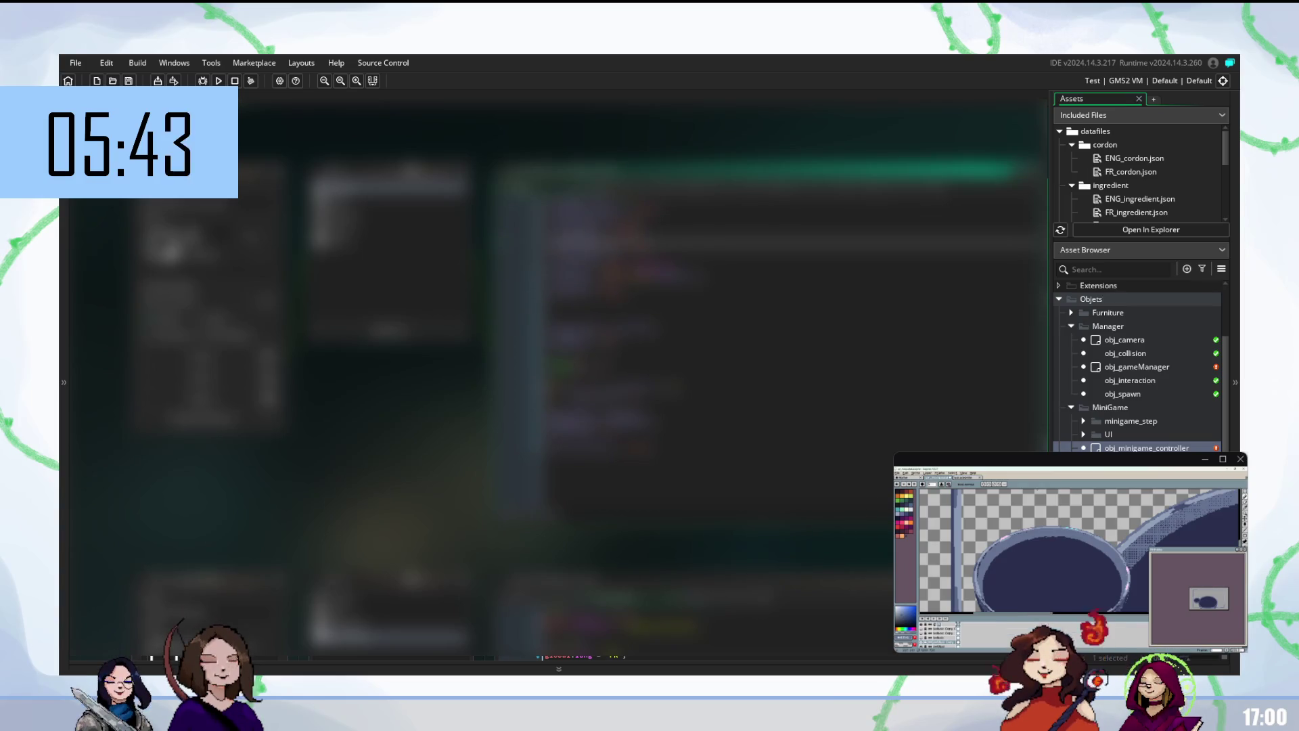
left_click(744, 320)
left_click(745, 305)
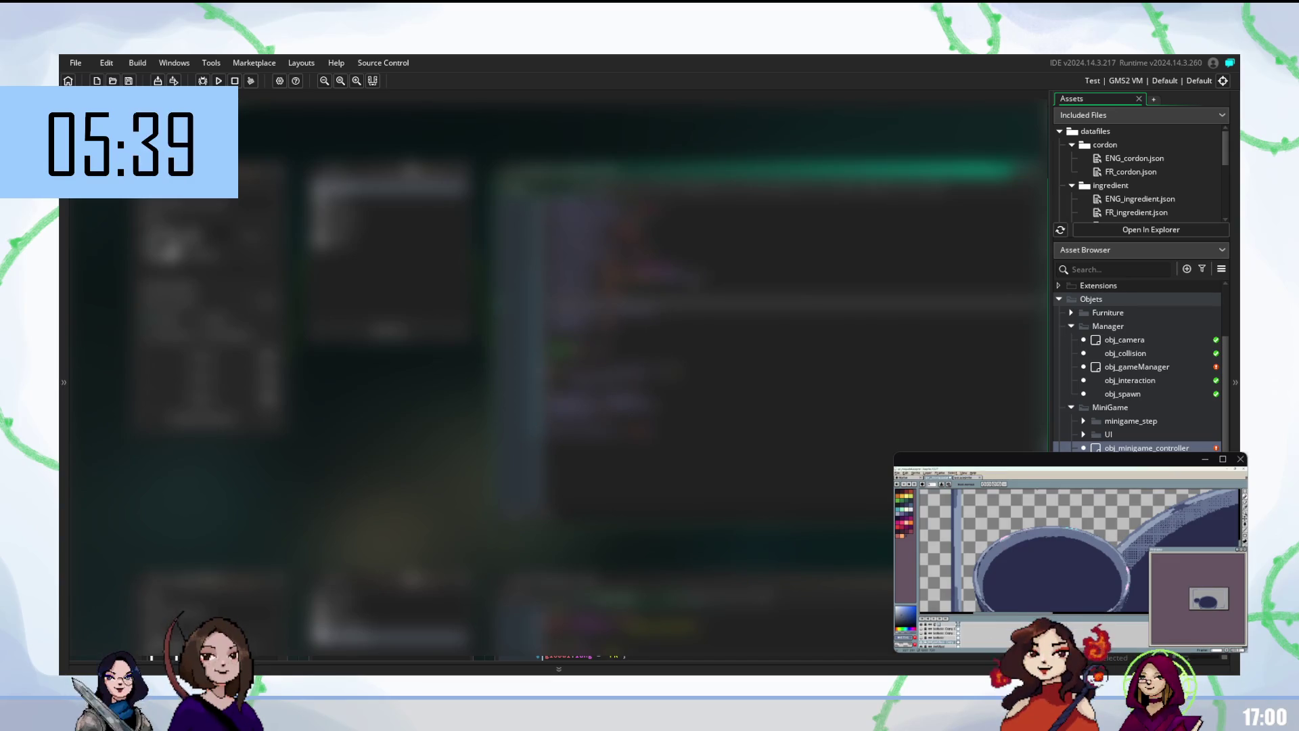
- Open the controller event that opens the recipe menu
left_click(389, 213)
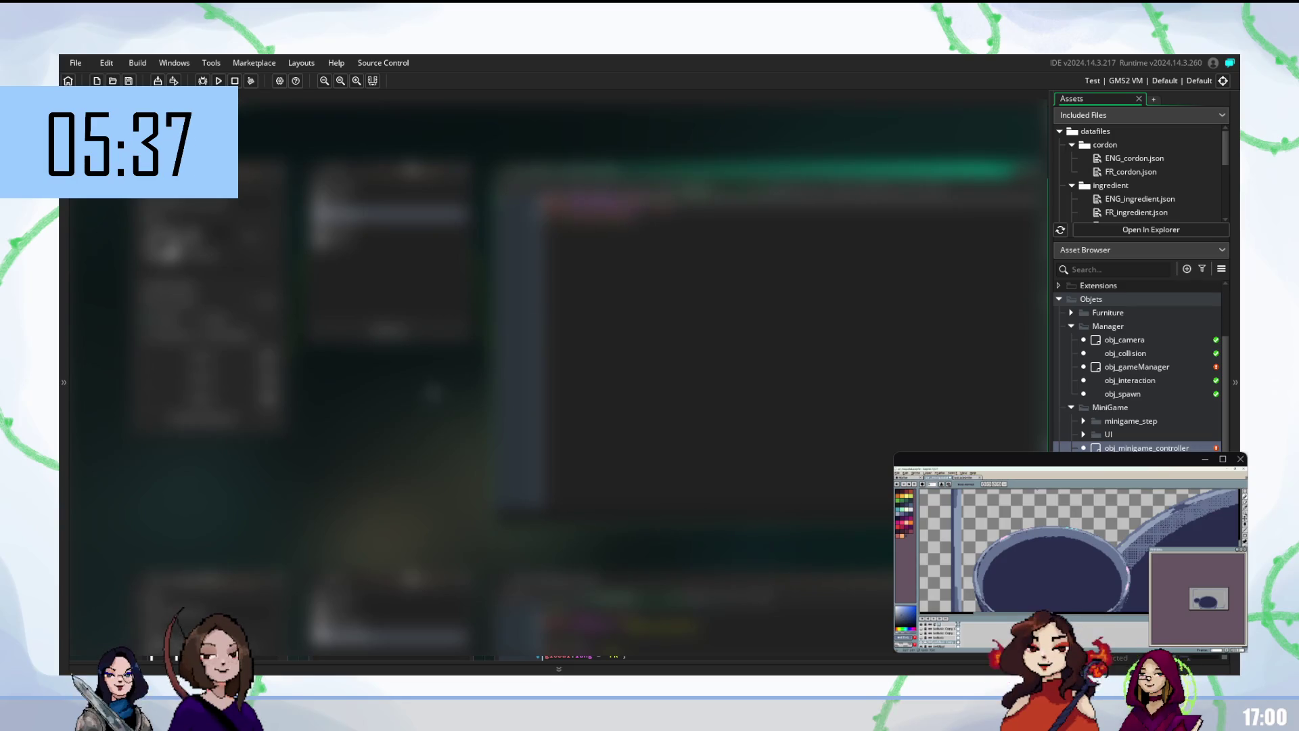
scroll(586, 291, "left", 5)
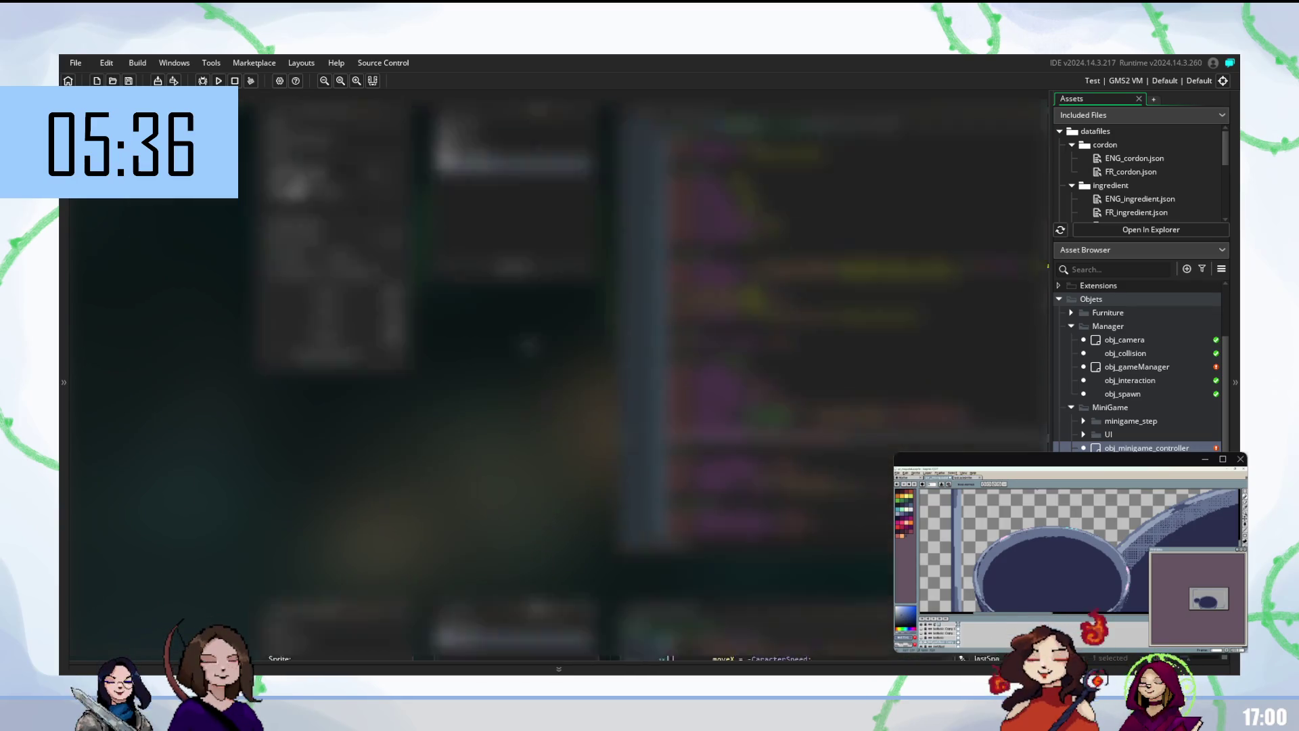
left_click(318, 210)
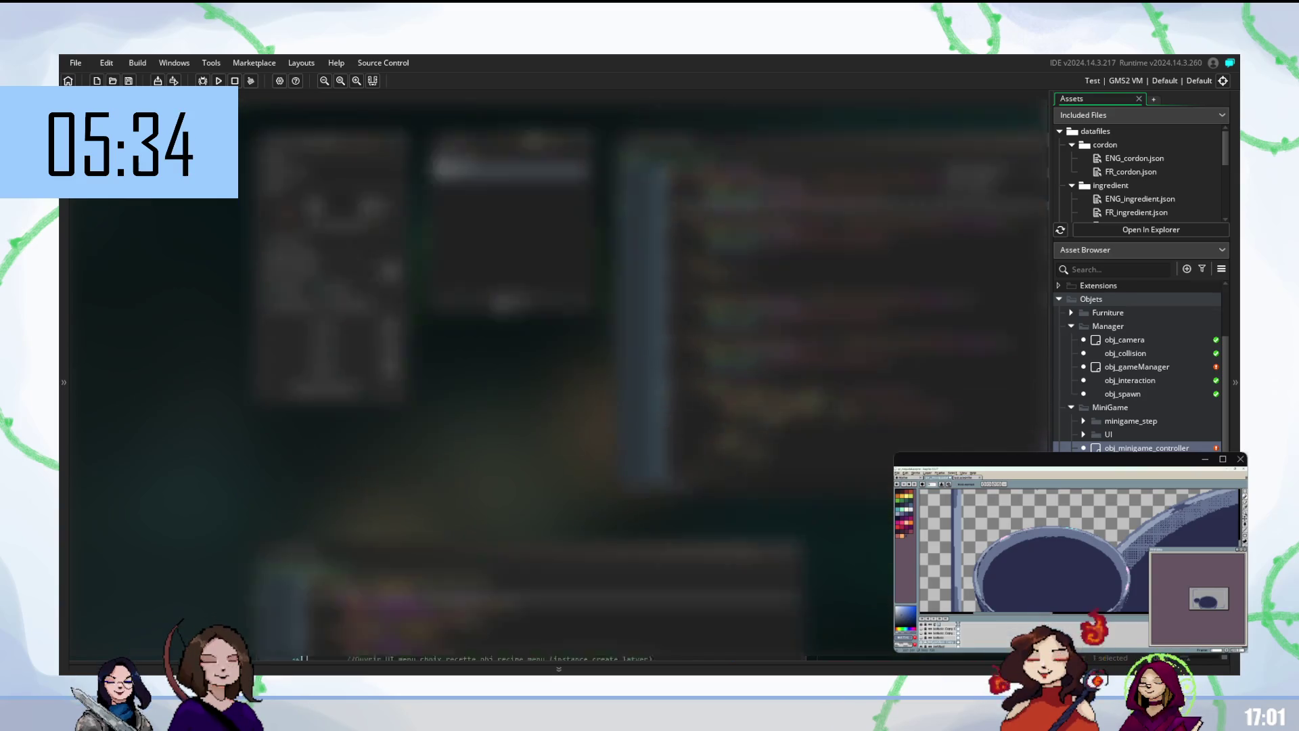
scroll(586, 305, "right", 5)
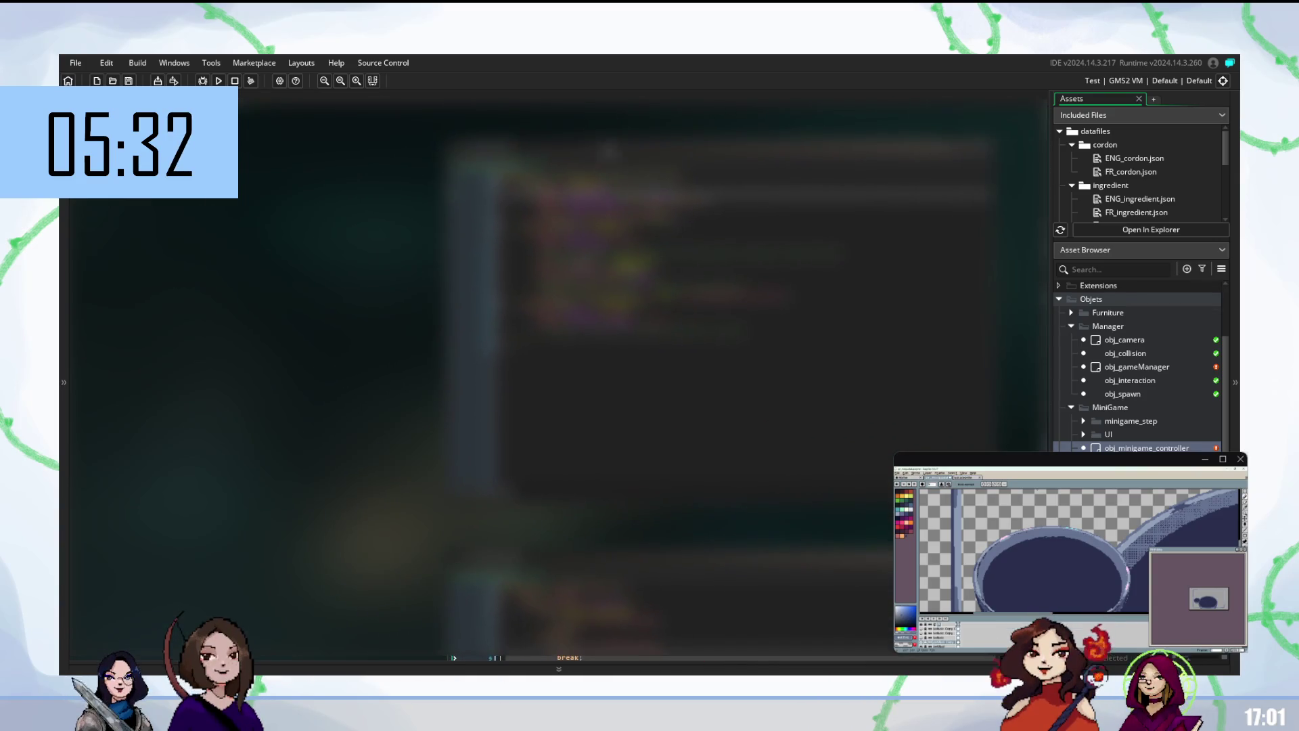
scroll(586, 305, "left", 5)
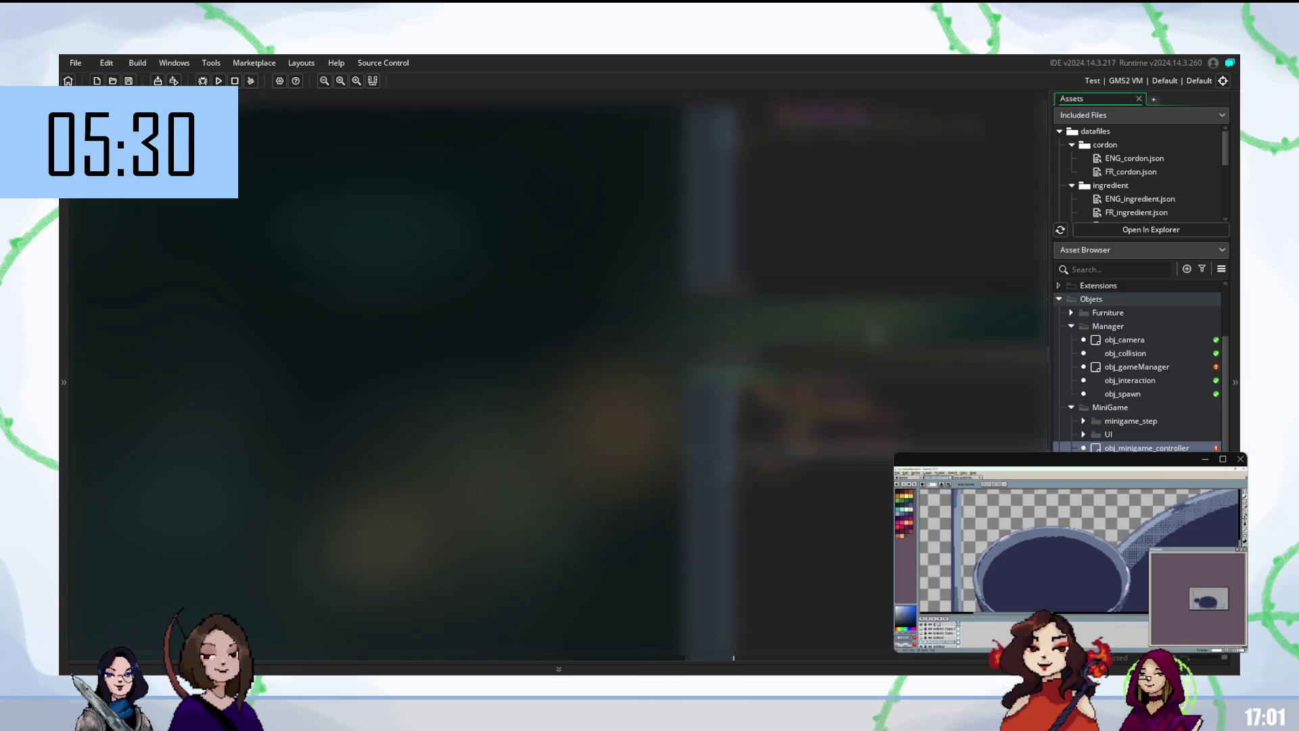
scroll(558, 372, "right", 5)
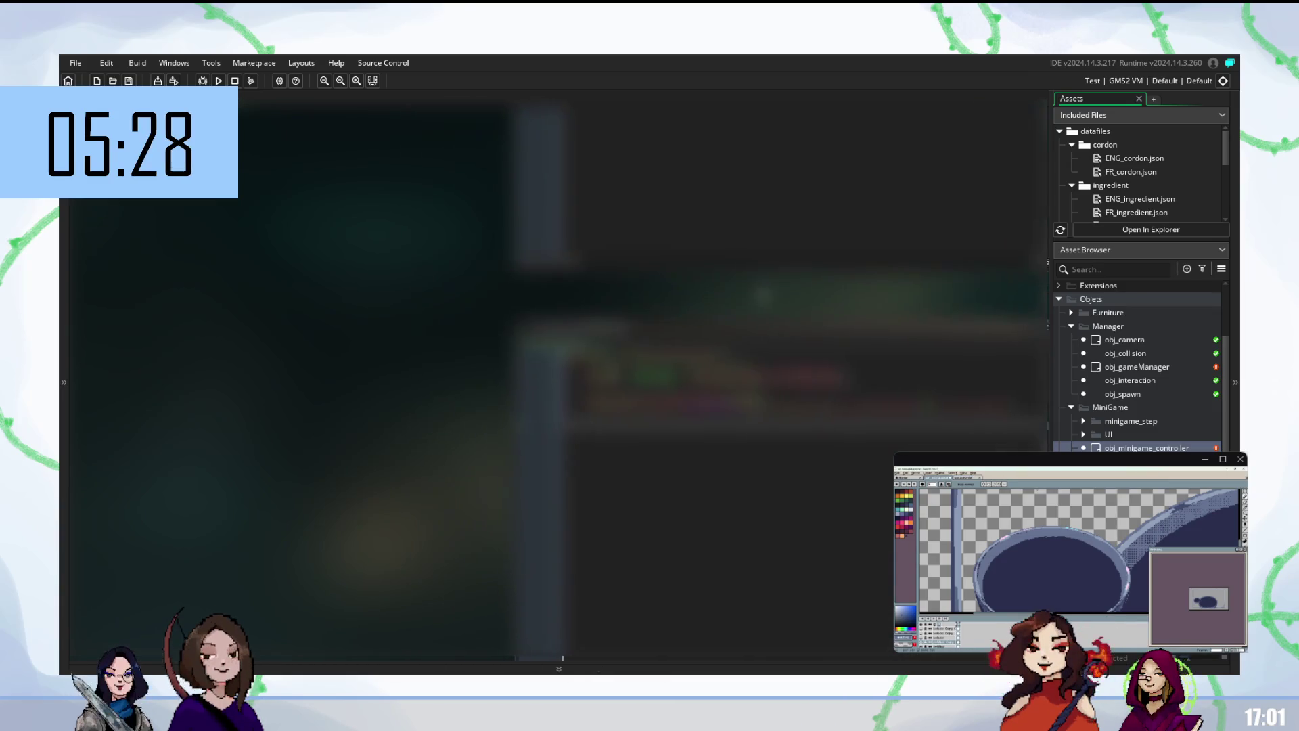
- Edit the target code line with an autocompleted 'a' entry and run a test build
left_click(832, 324)
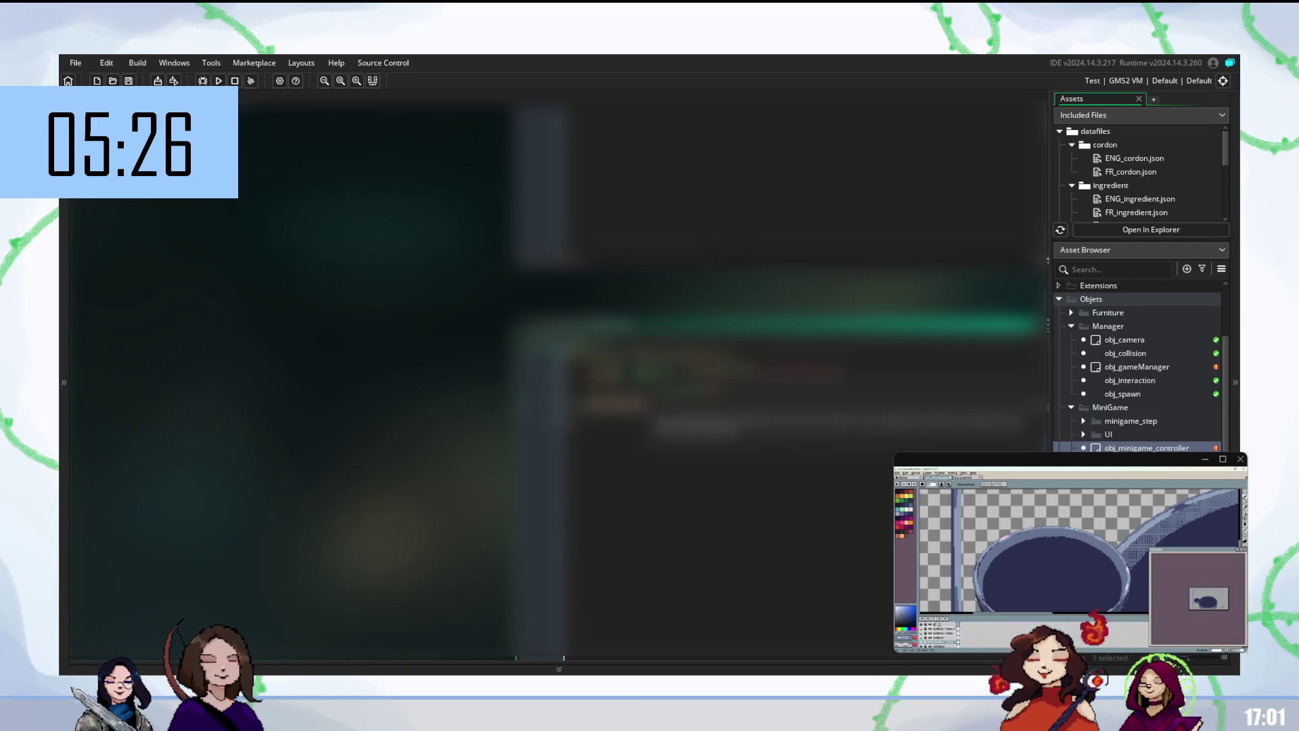
scroll(534, 379, "right", 2)
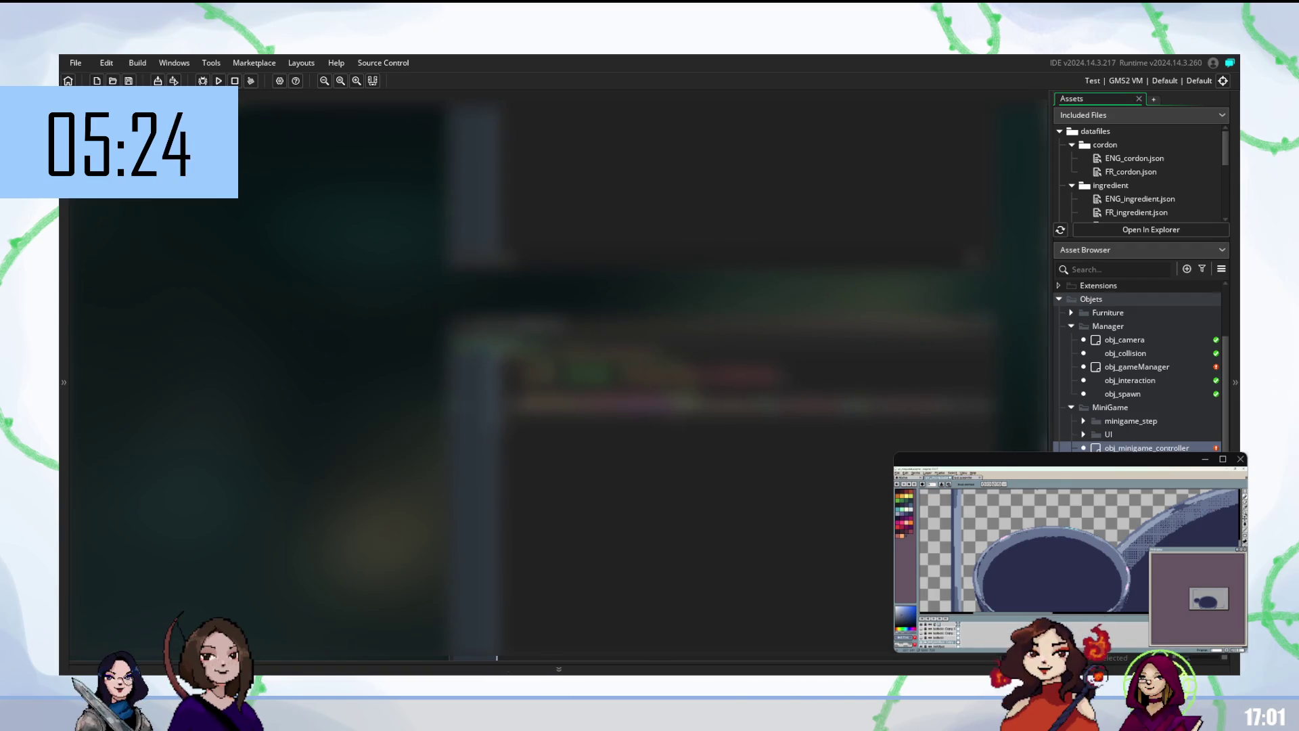
type("a")
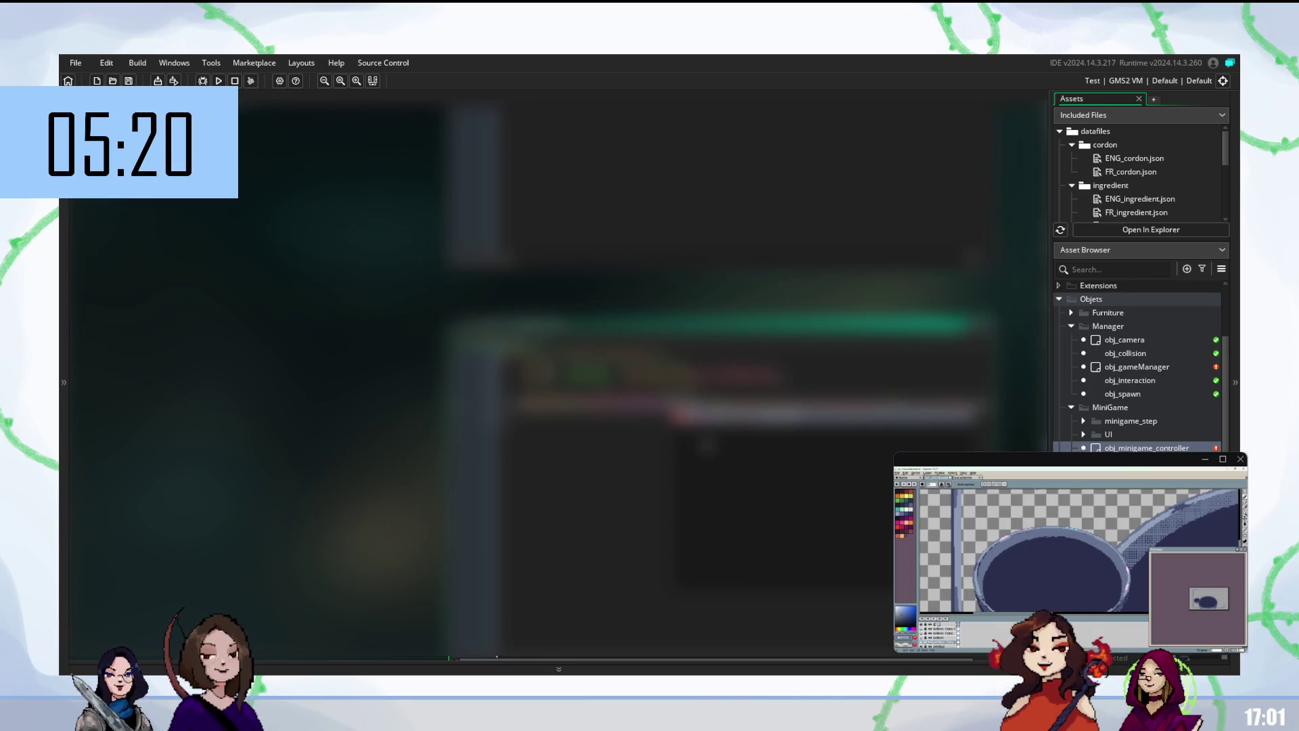
key("Return")
key("F5")
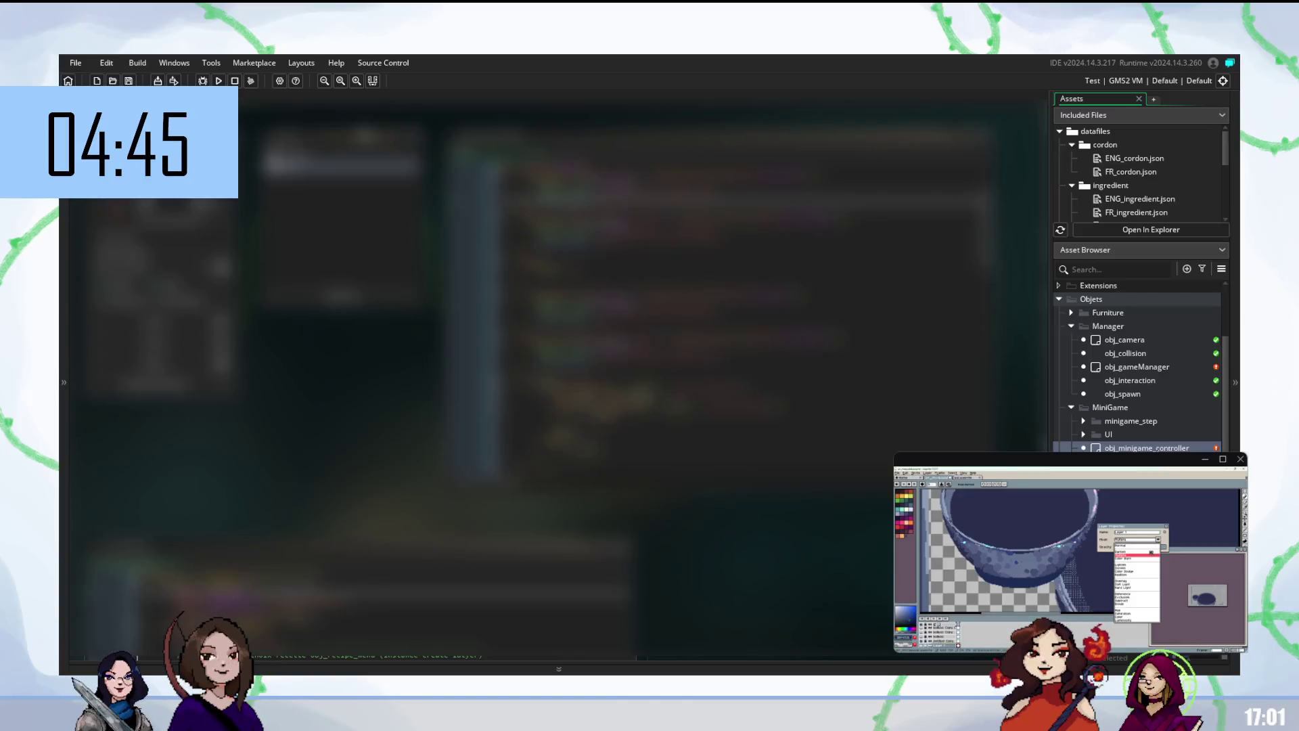
- Duplicate the bowl layer, erase the large dark bowl body, and create a new transparent image
scroll(1125, 415, "up", 3)
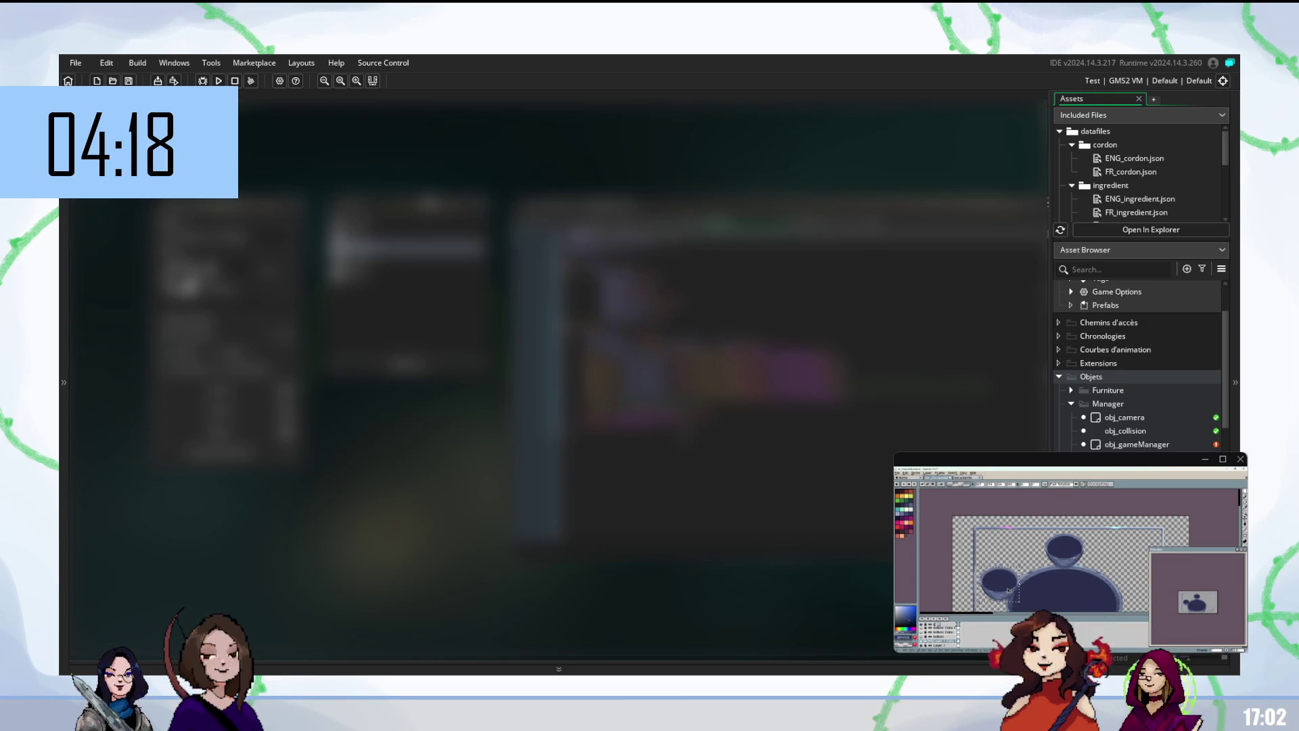
key("m")
right_click(948, 642)
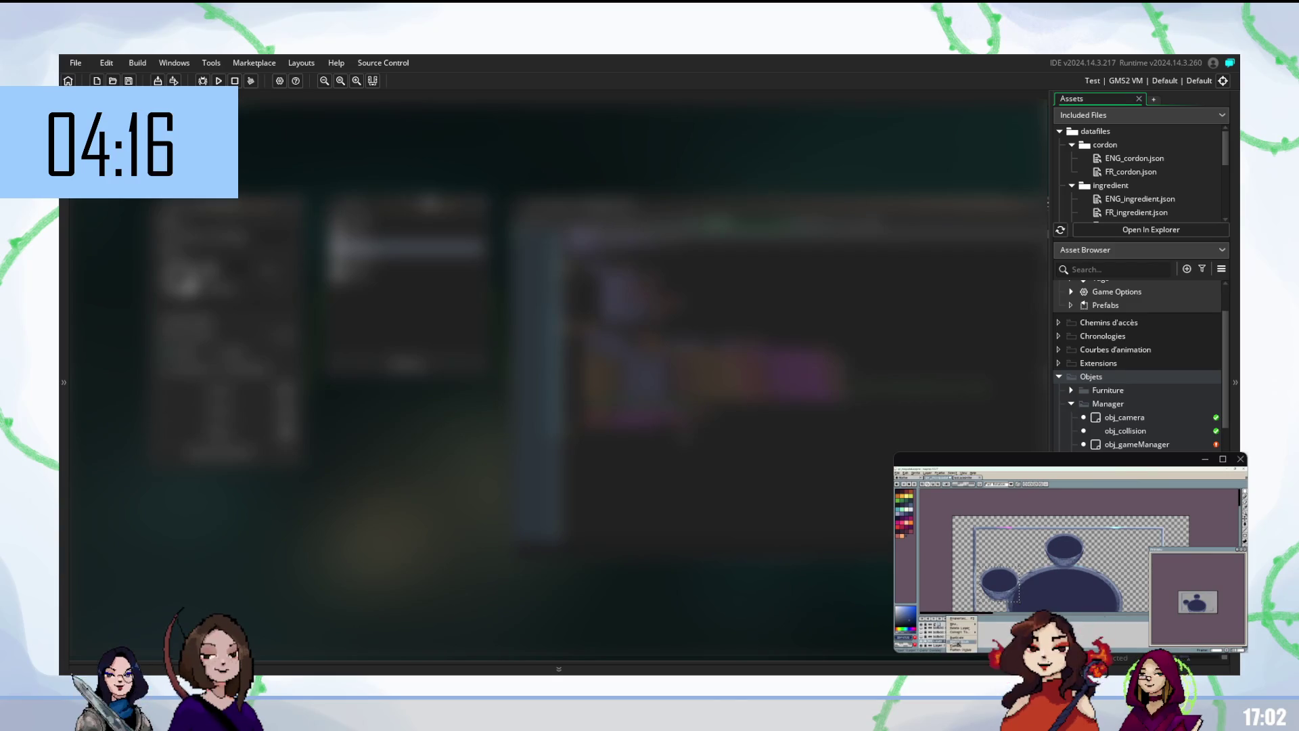
scroll(1137, 365, "down", 5)
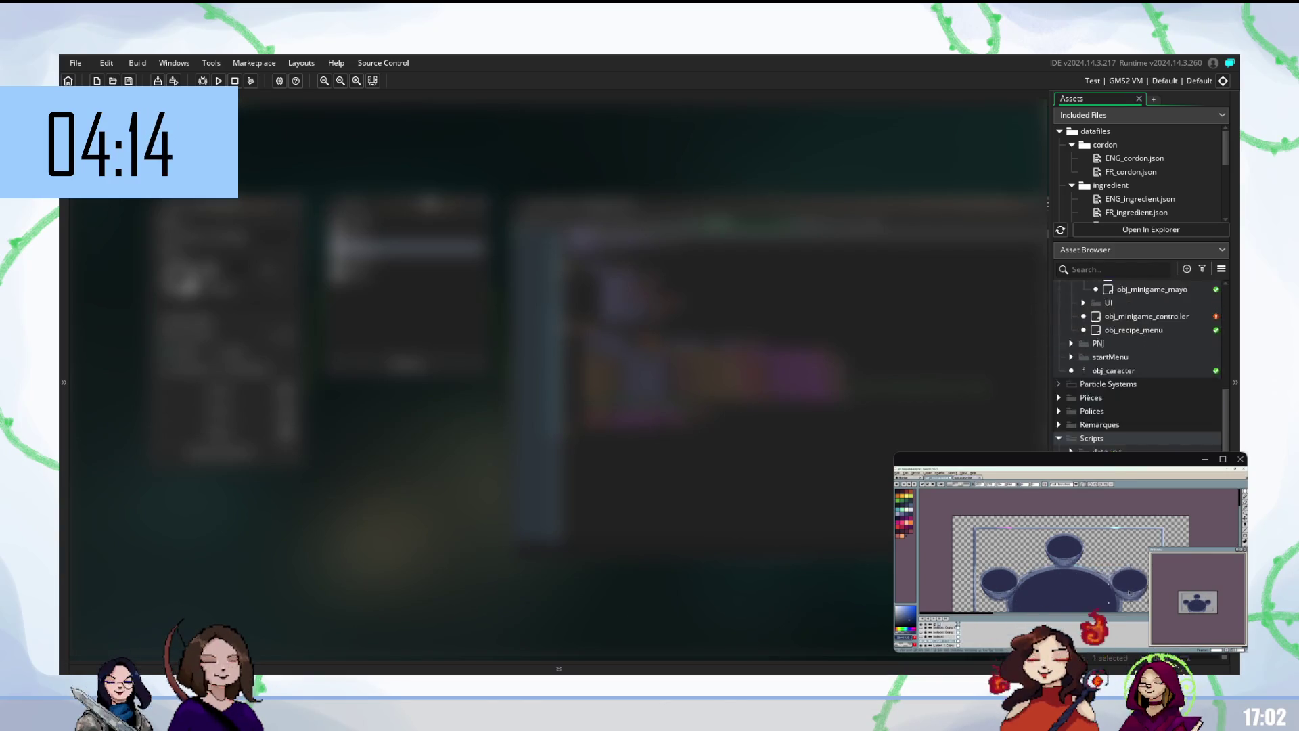
scroll(1136, 365, "down", 10)
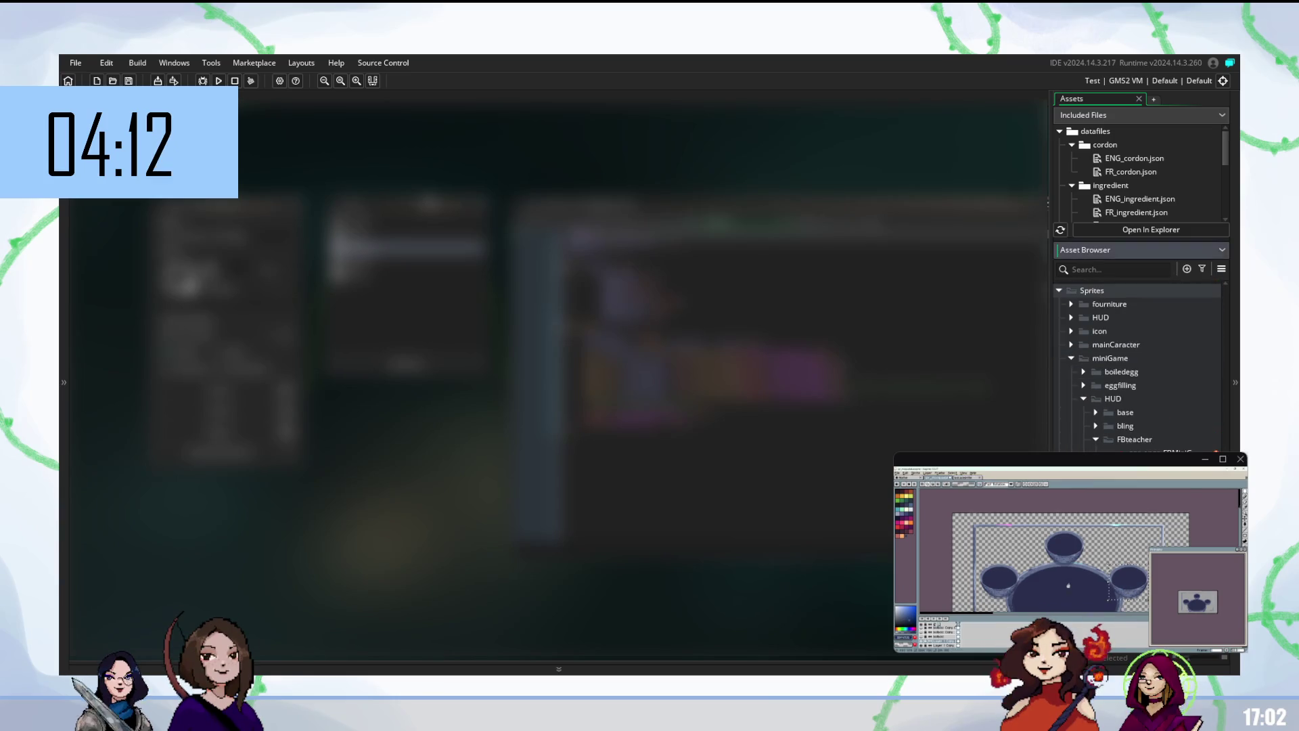
scroll(1062, 562, "down", 1)
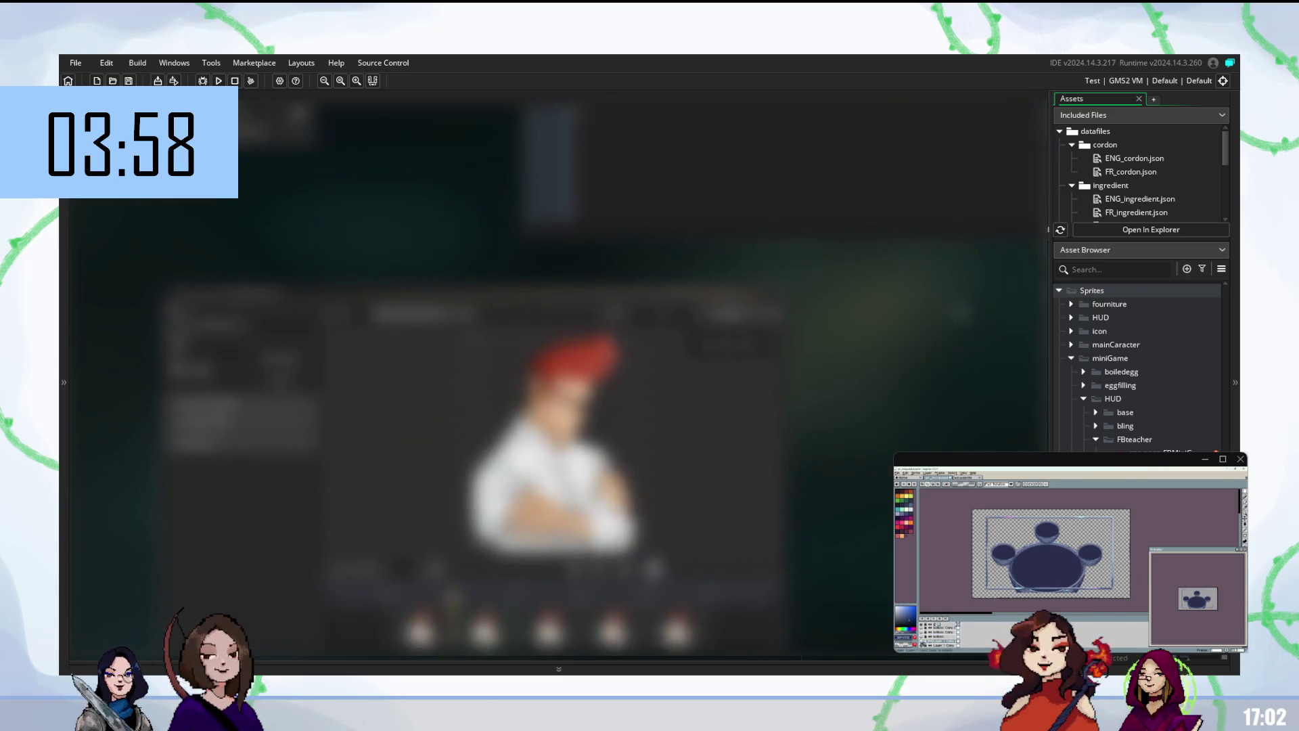
key("ctrl+z")
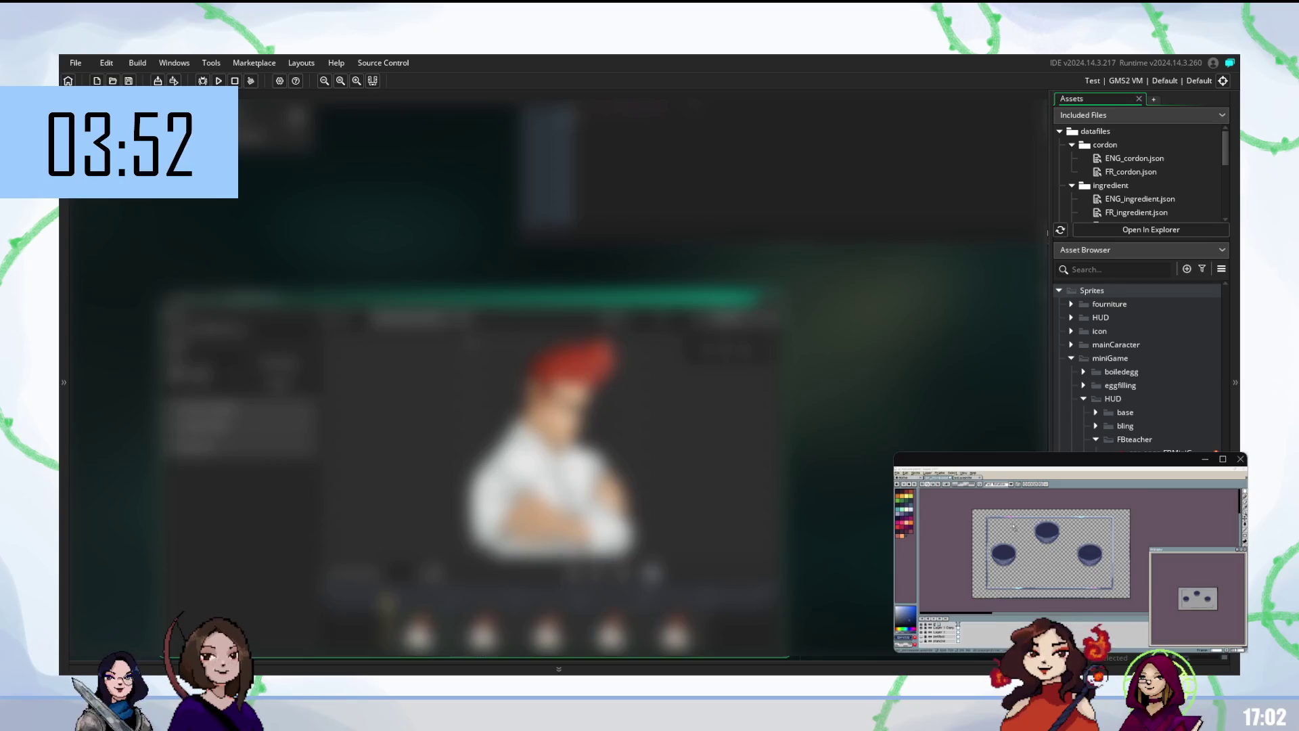
key("ctrl+n")
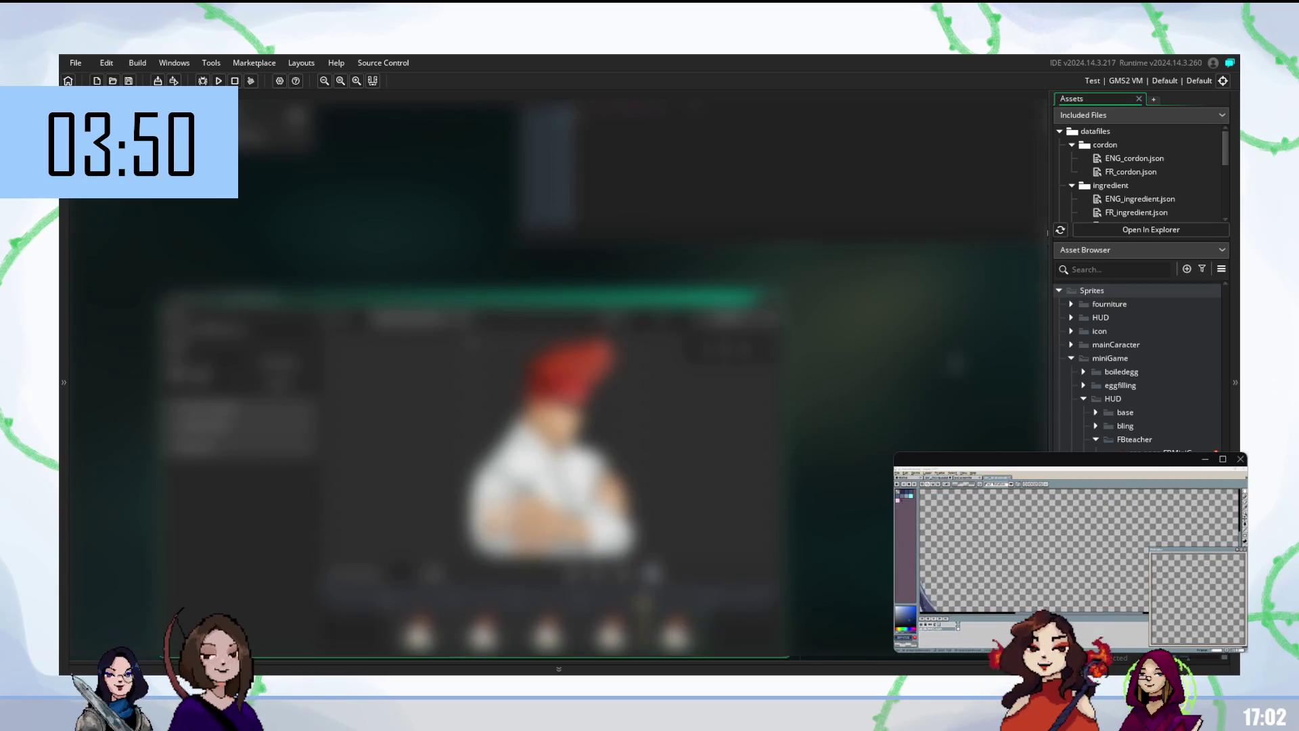
- Scroll the canvas to inspect the pale bowl body with three small dark bowls along its rim
scroll(1155, 420, "down", 5)
scroll(1155, 425, "up", 5)
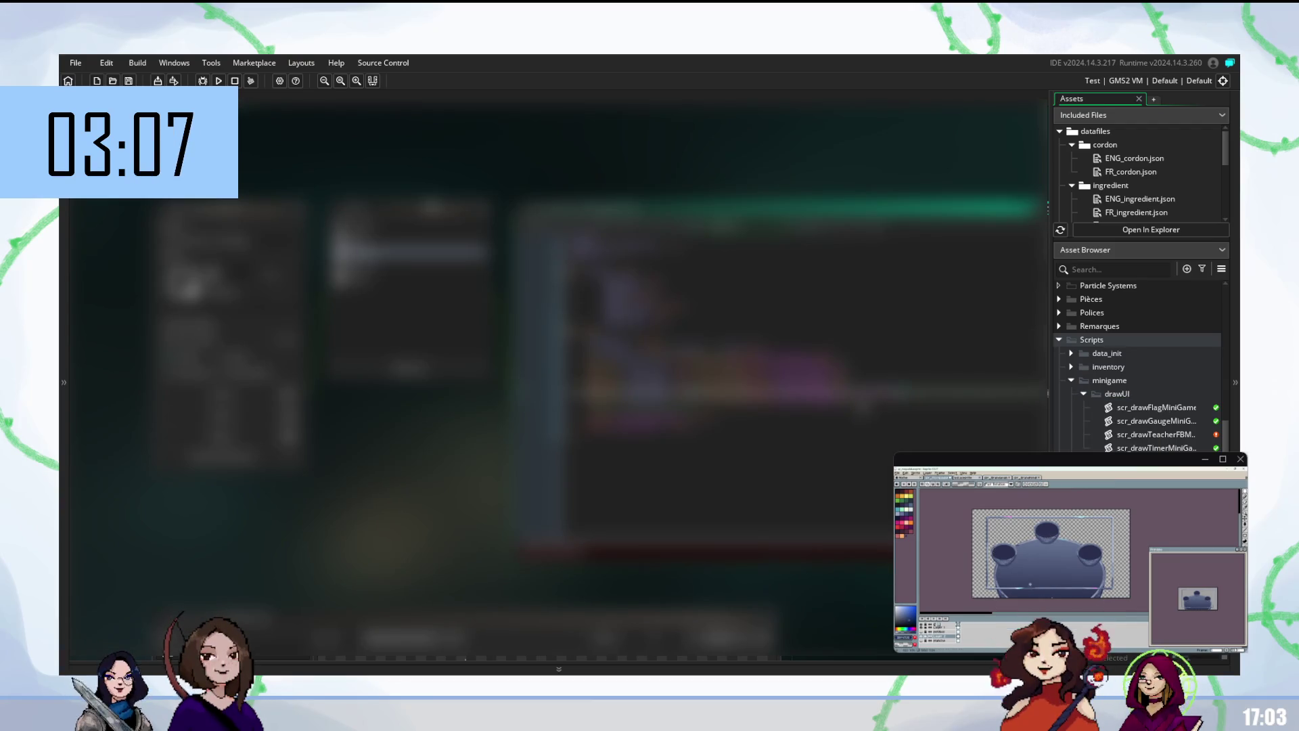
- Zoom in and fix the moved right small bowl in its final spot on the rim
scroll(1057, 568, "up", 1)
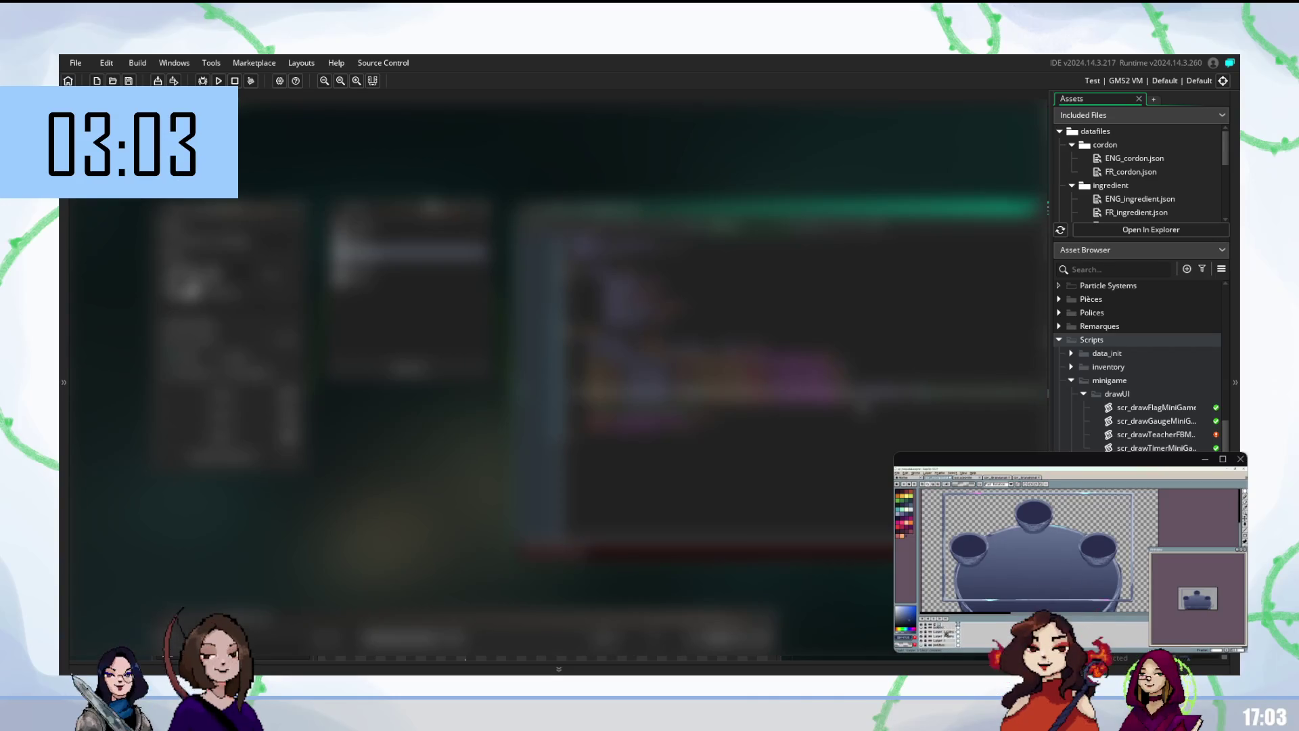
key("F5")
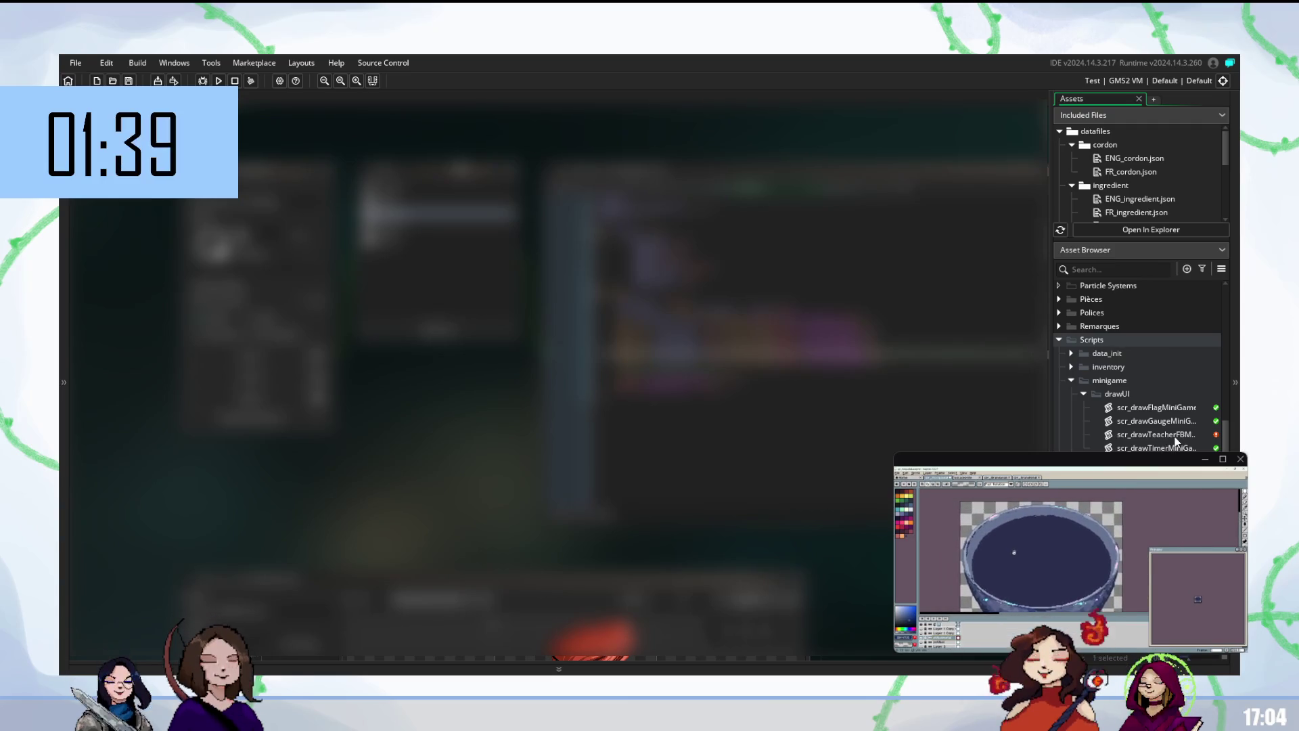
- Select the obj_minigame_controller object in the resource list
scroll(1158, 365, "down", 10)
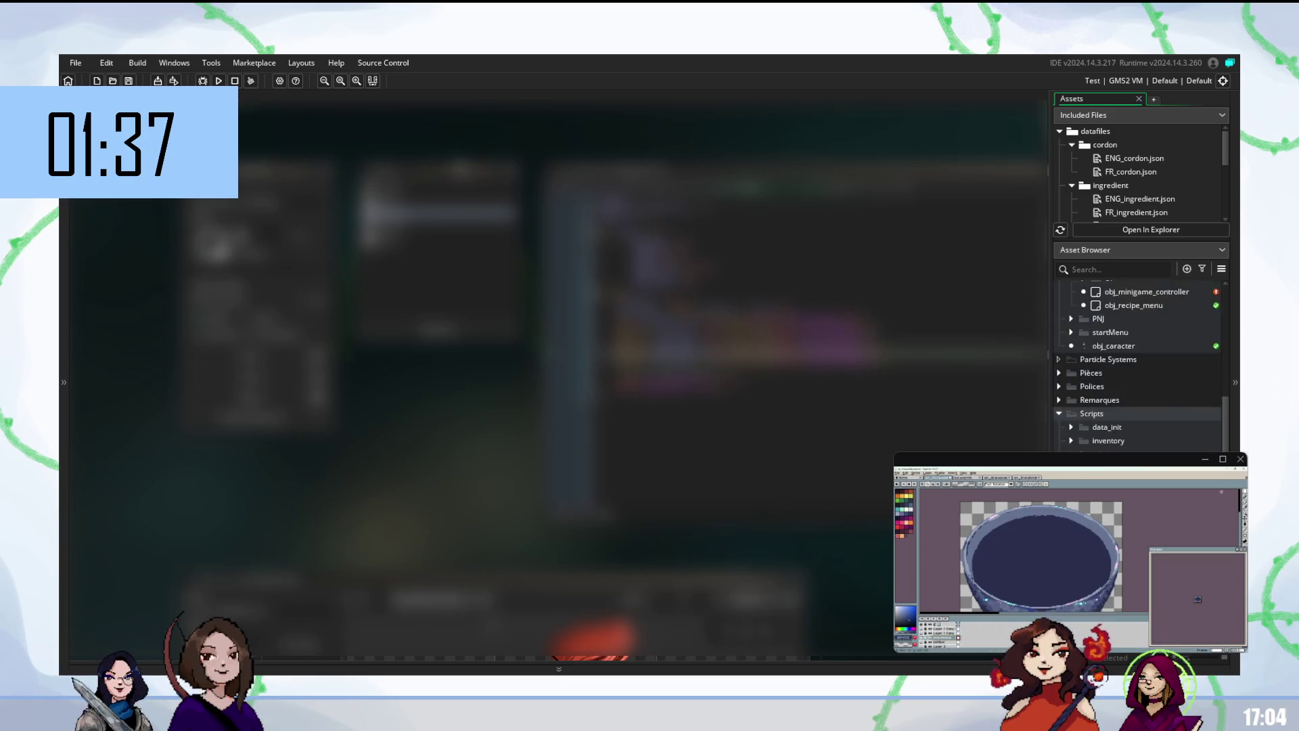
left_click(1157, 391)
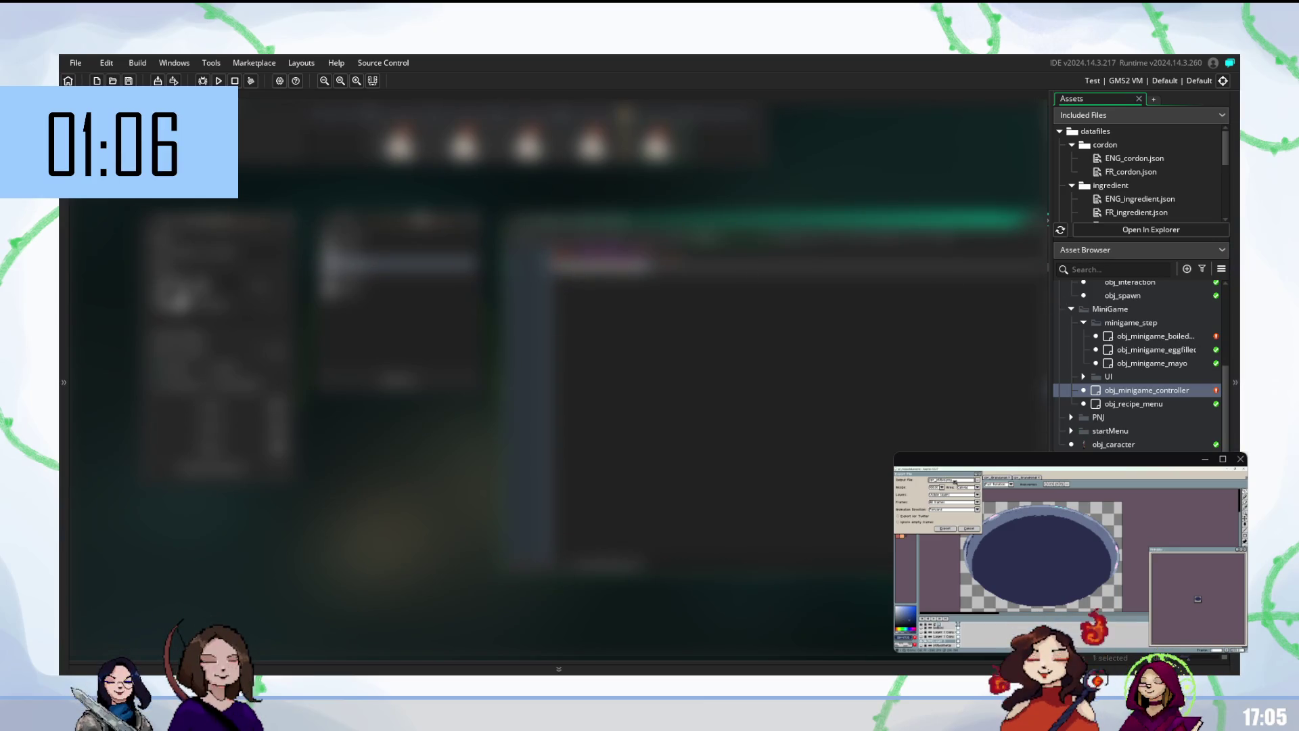
- Open the obj_minigame_controller object for editing
scroll(1137, 366, "down", 3)
scroll(1136, 365, "up", 4)
scroll(1136, 365, "down", 10)
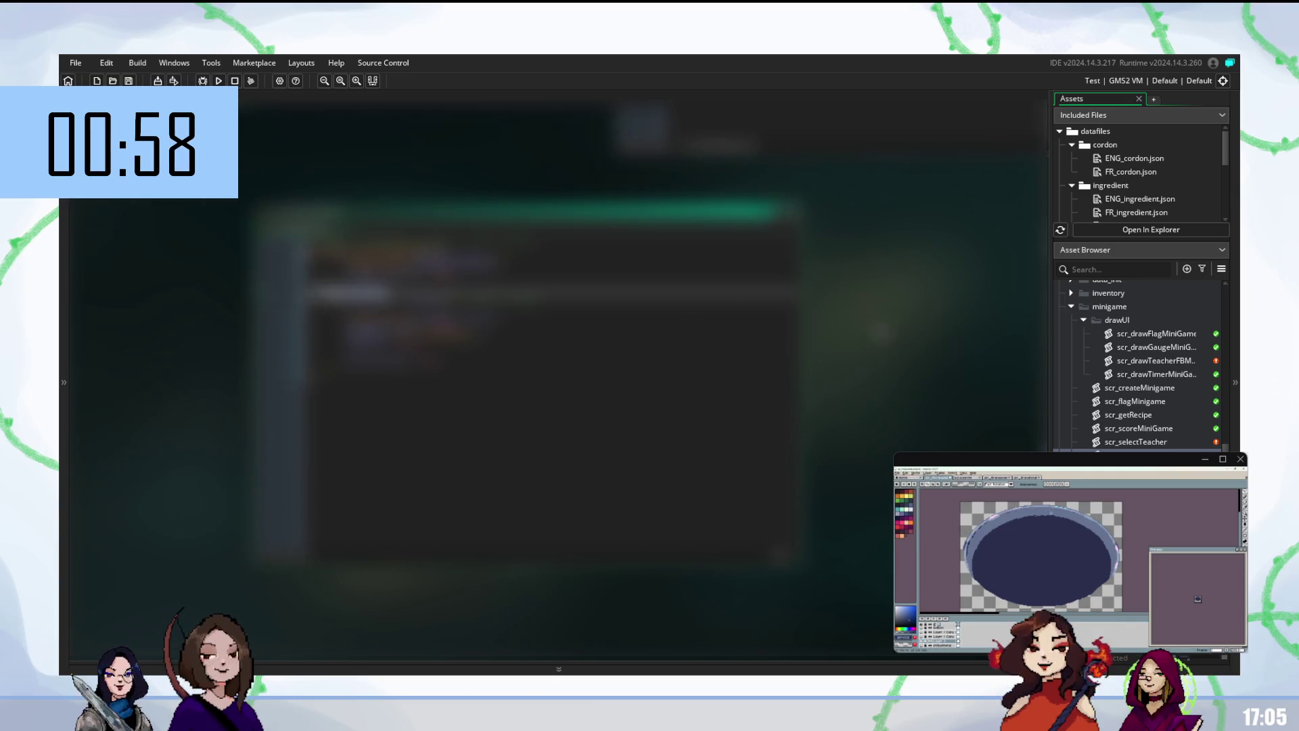
scroll(1141, 366, "up", 3)
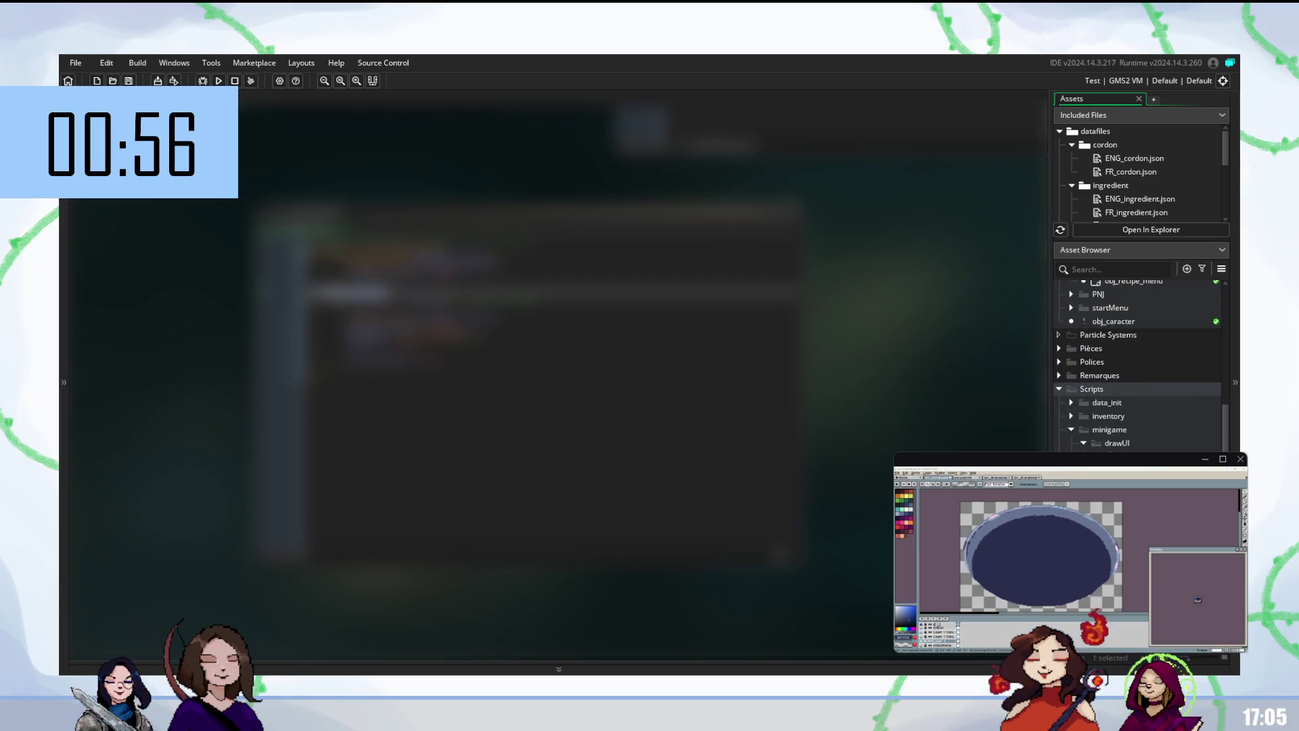
scroll(1138, 411, "up", 5)
double_click(1144, 440)
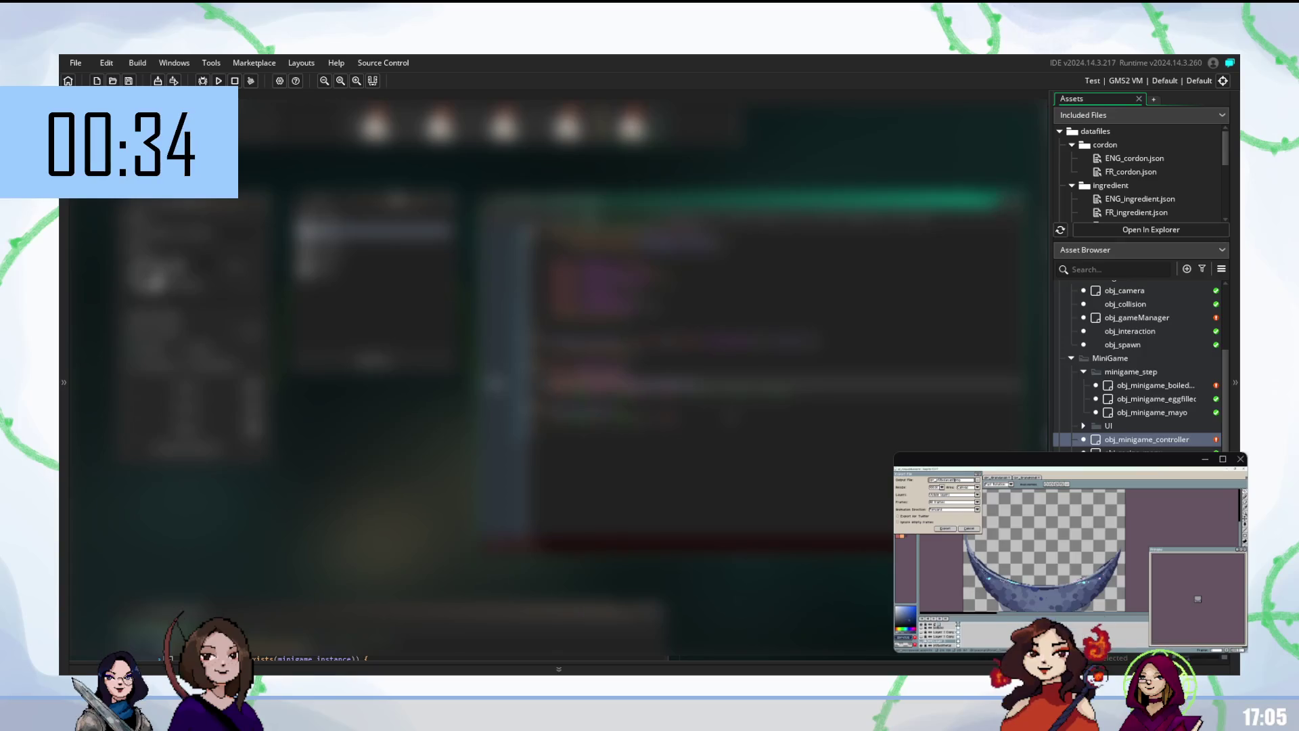
- Choose the save location for the exported crescent bowl output file
left_click(978, 480)
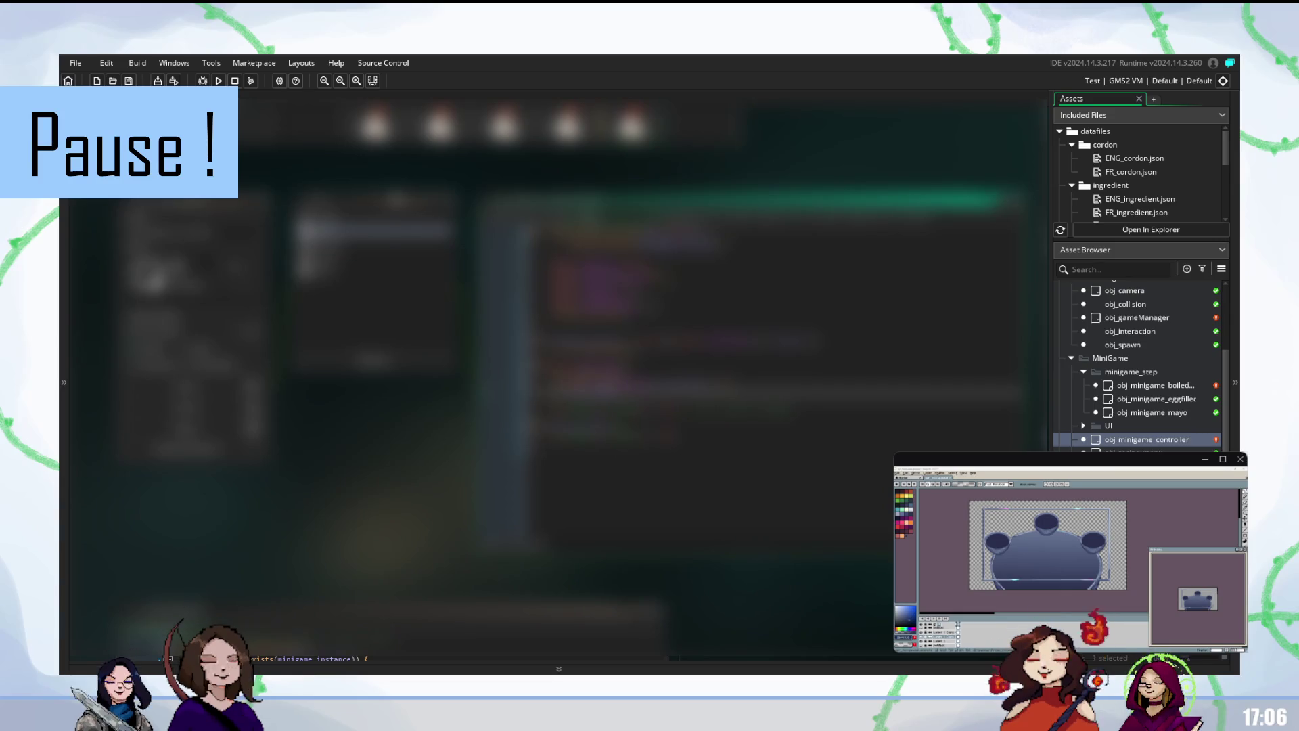
- Build and run the project, add a line to the controller code, rebuild, and review the code
key("F5")
key("Return")
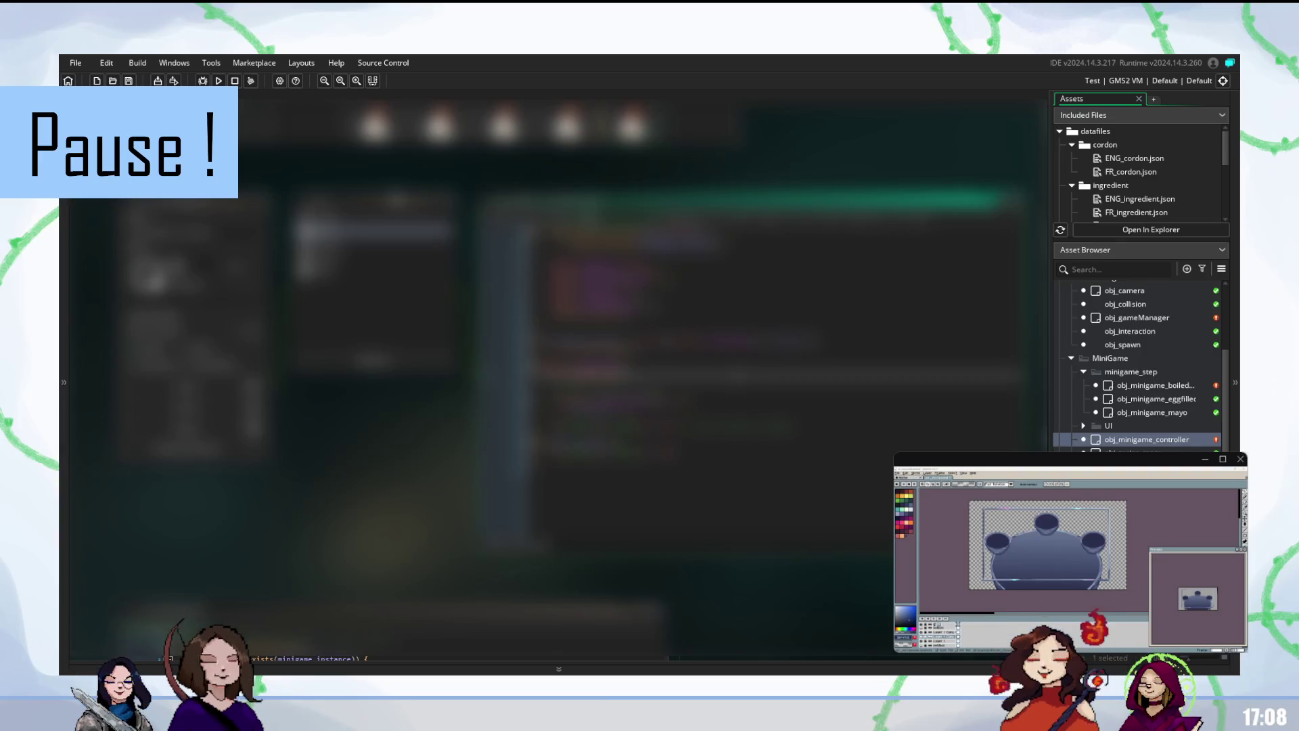
key("F5")
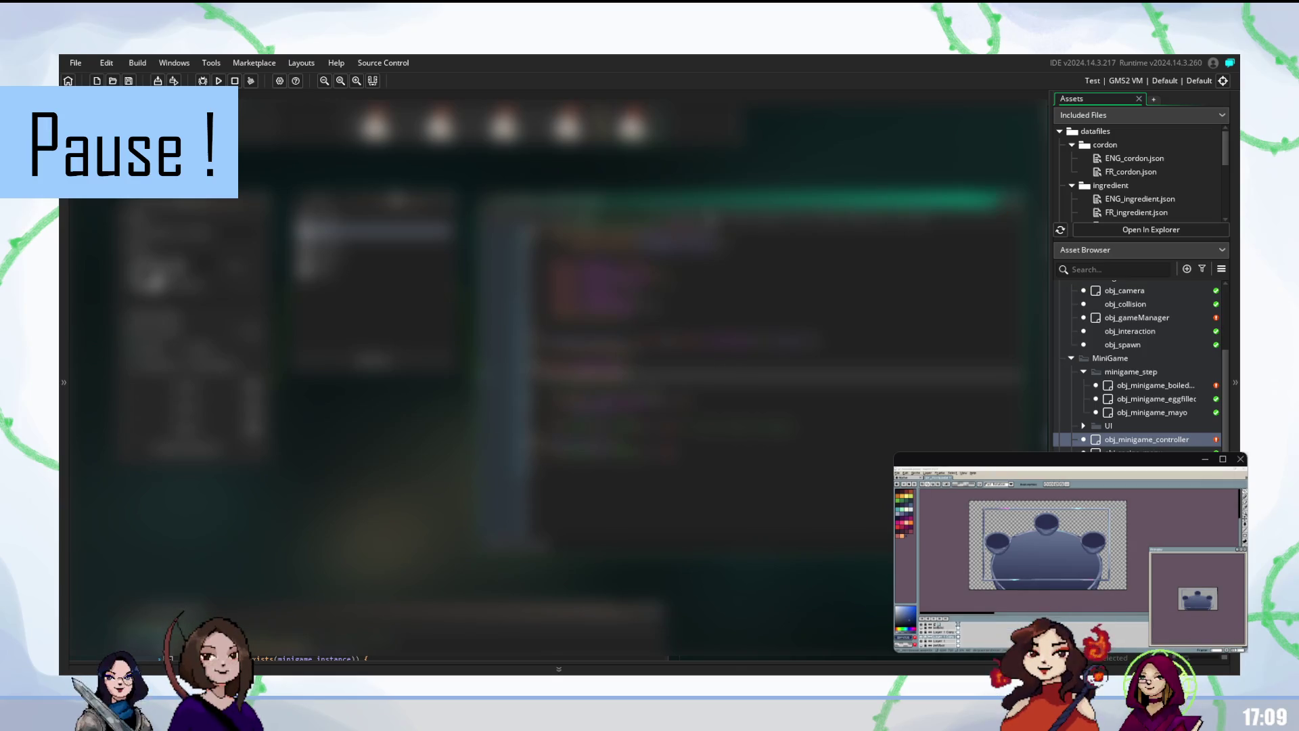
scroll(744, 338, "down", 3)
scroll(684, 384, "down", 3)
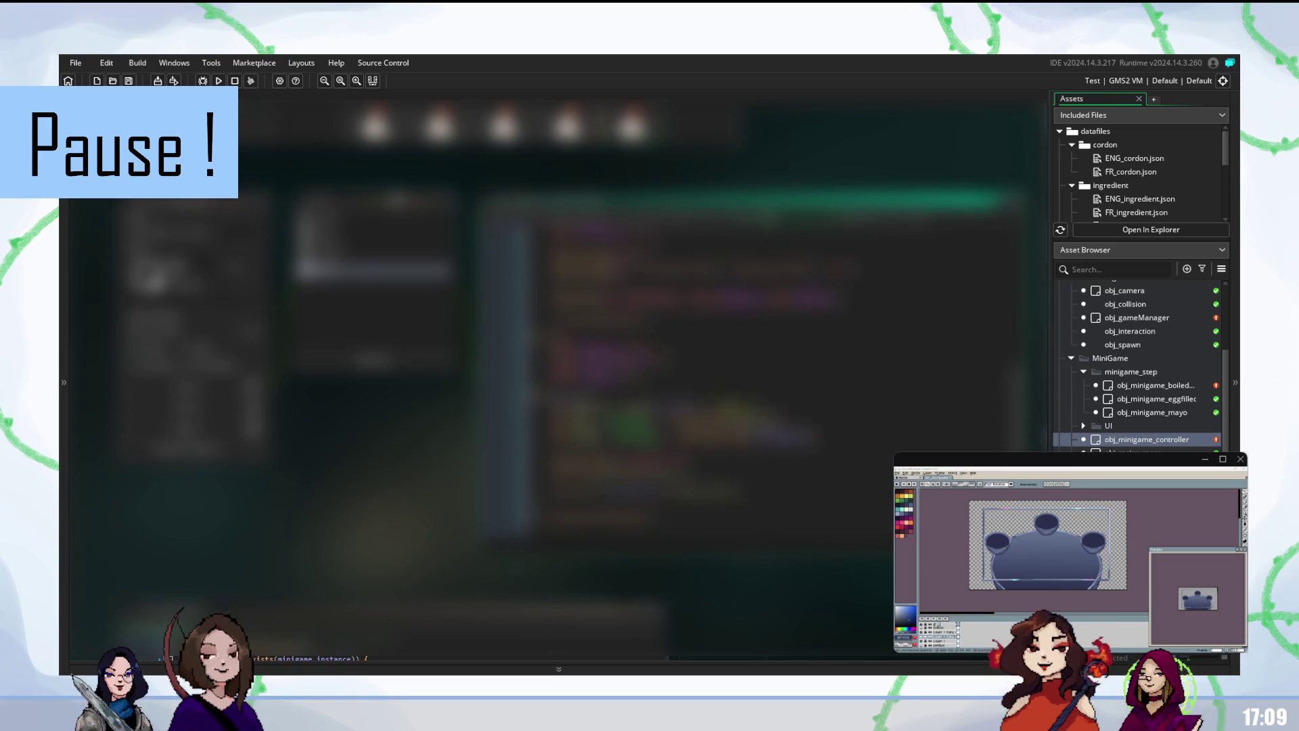
scroll(677, 379, "down", 5)
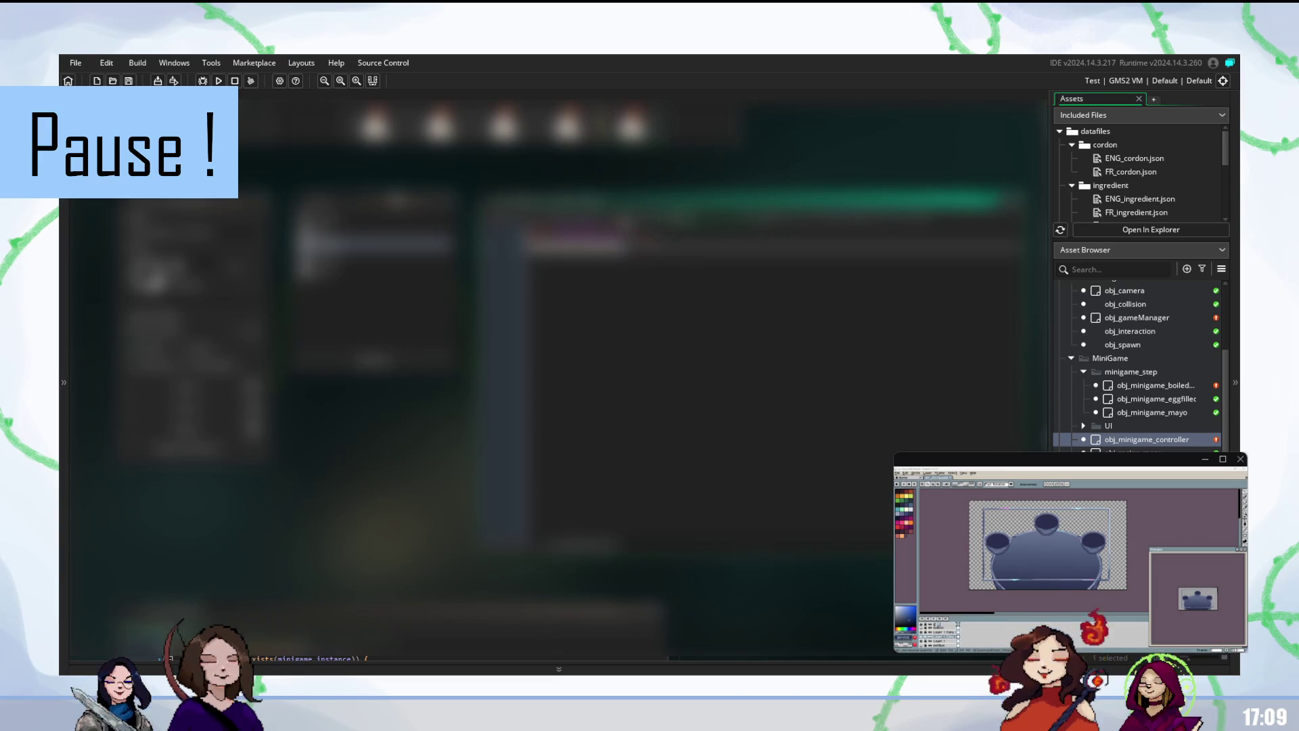